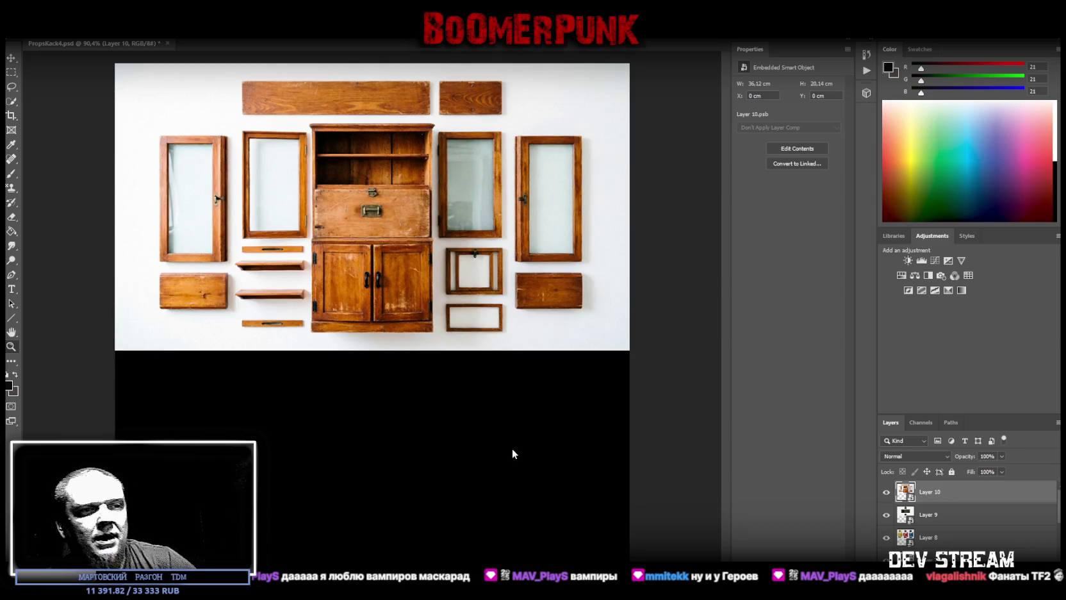
Paste the retro computer parts sheet as Layer 11 and convert it to a smart object.
key("ctrl+v")
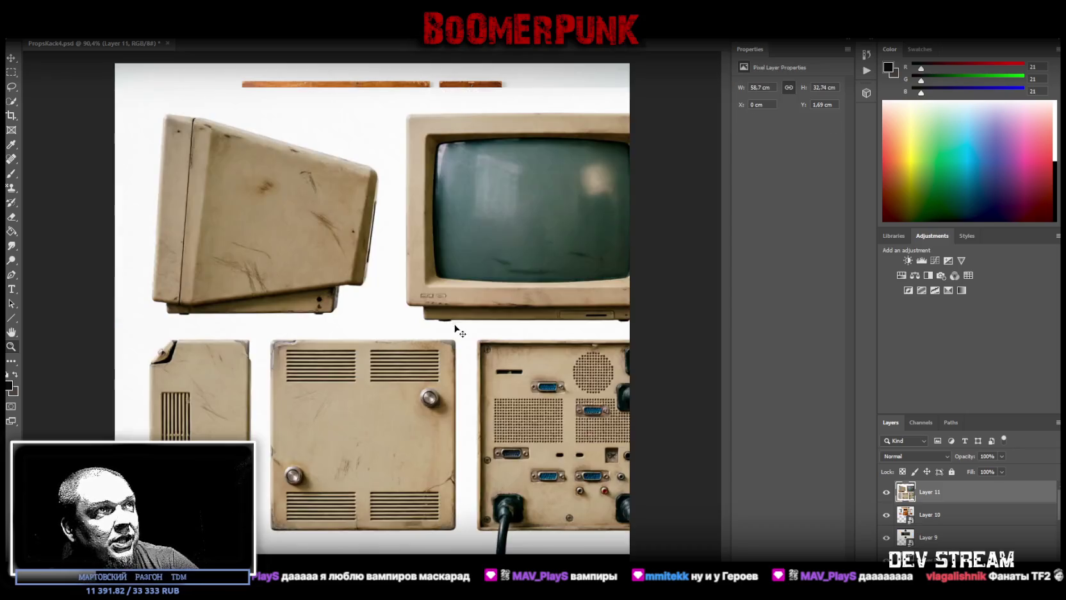
right_click(913, 488)
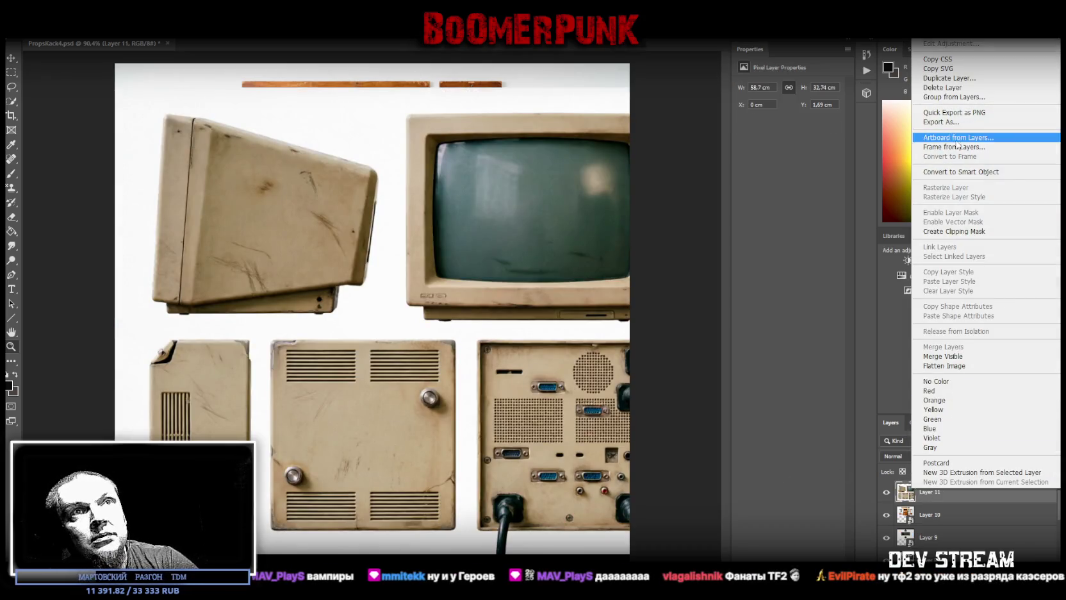
left_click(960, 172)
Scale the computer sheet down and position it at the canvas top-left, fitting the canvas width.
key("ctrl+t")
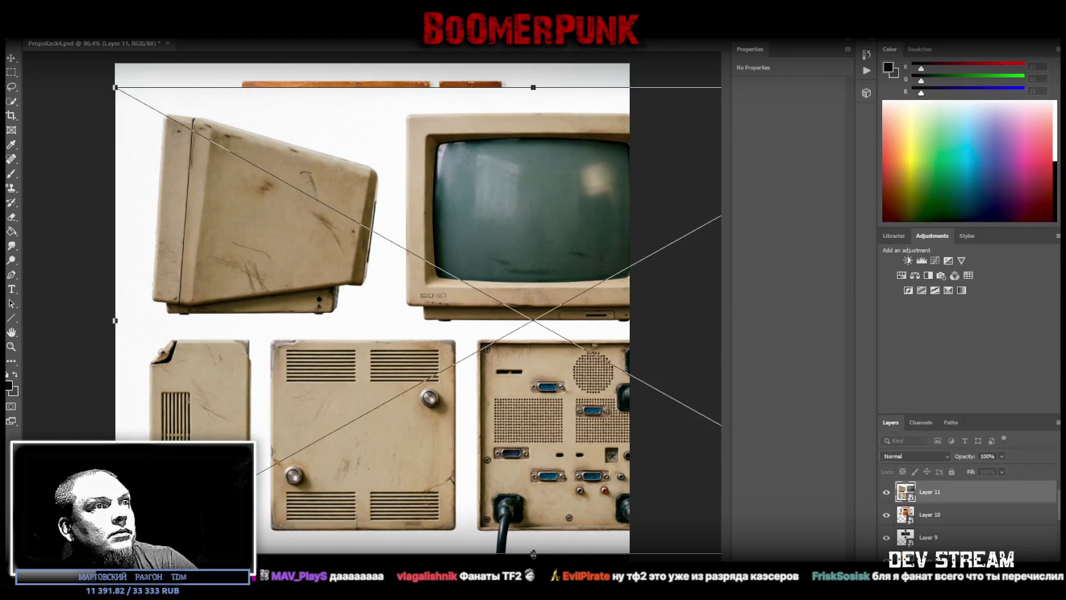
left_click_drag(533, 552, 529, 429)
left_click_drag(513, 378, 493, 361)
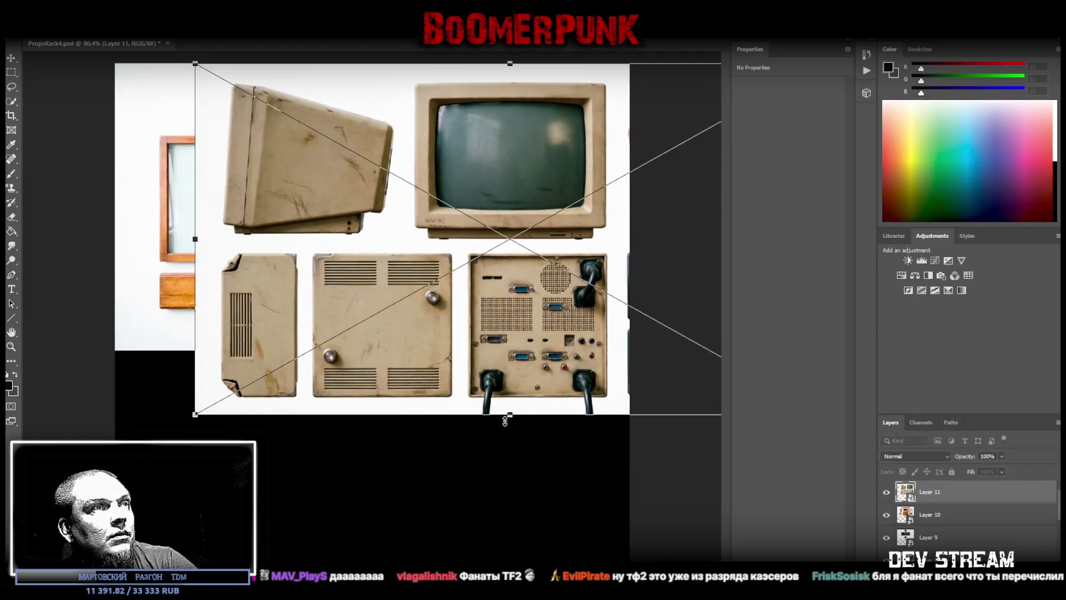
mouse_move(510, 414)
left_mouse_down()
mouse_move(510, 349)
mouse_move(383, 323)
left_mouse_up()
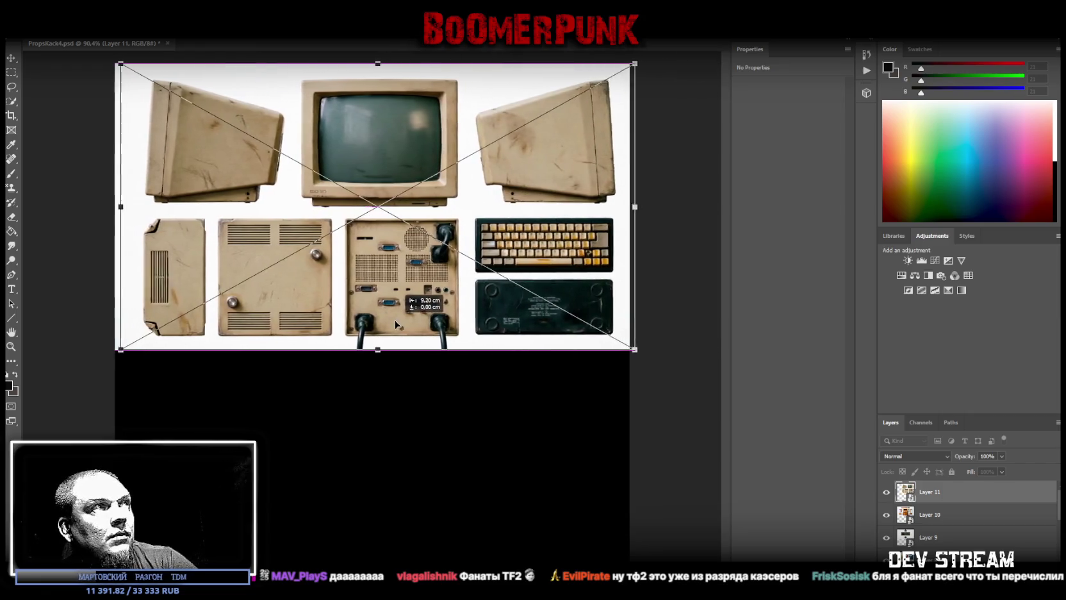
key("Return")
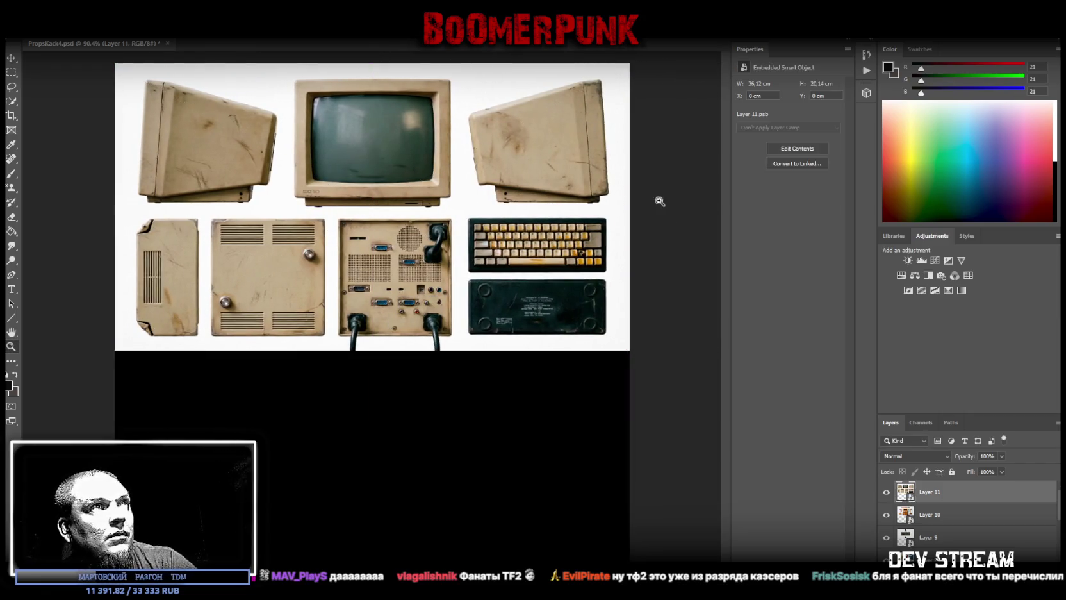
left_click(671, 227)
left_click(652, 228)
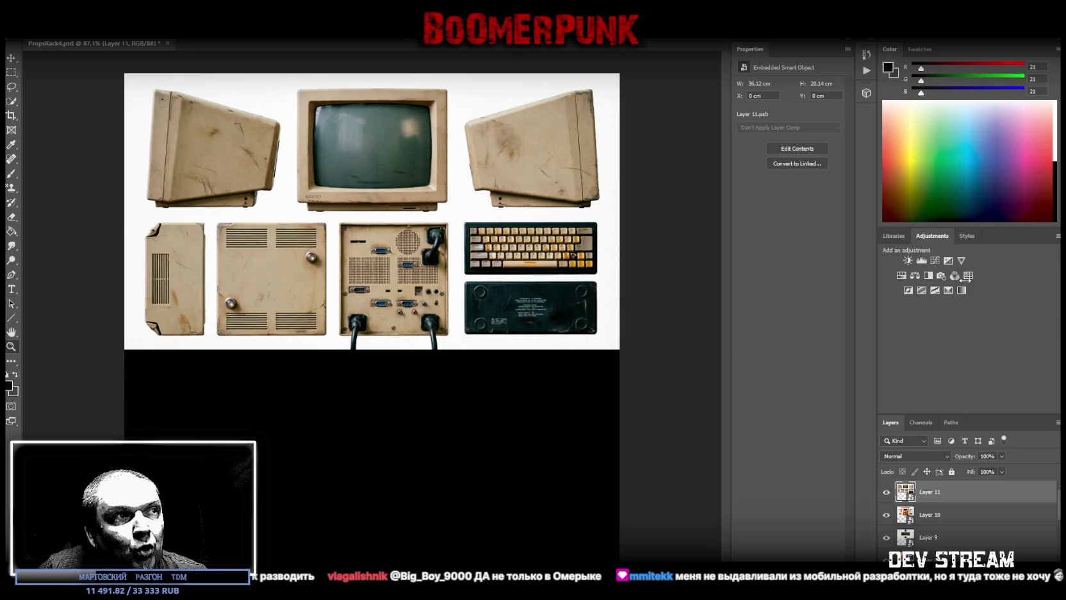
Save PropsRack4.psd.
key("ctrl+s")
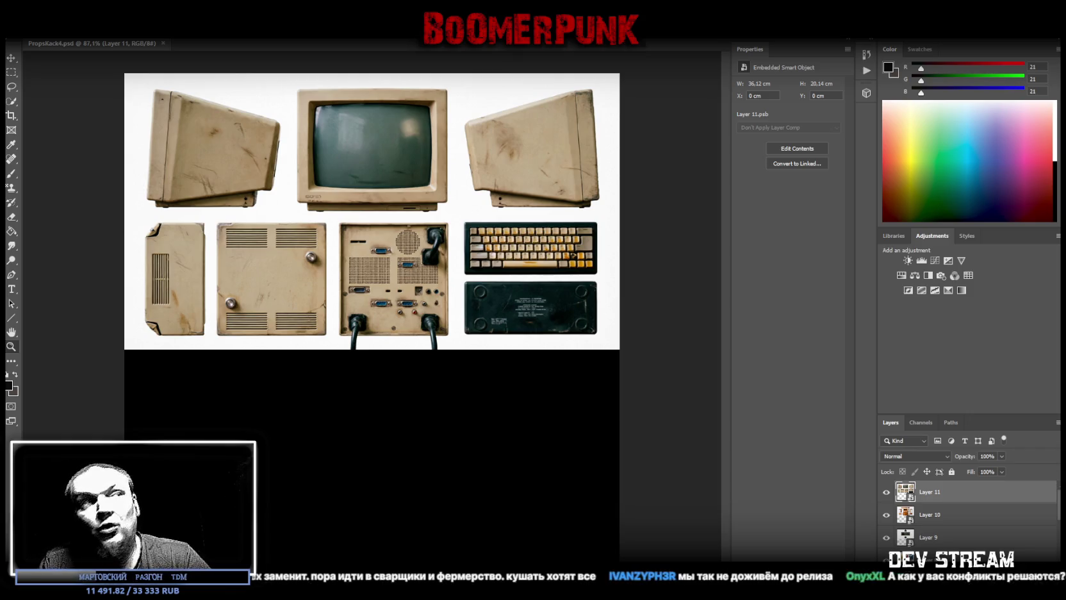
scroll(897, 515, "down", 3)
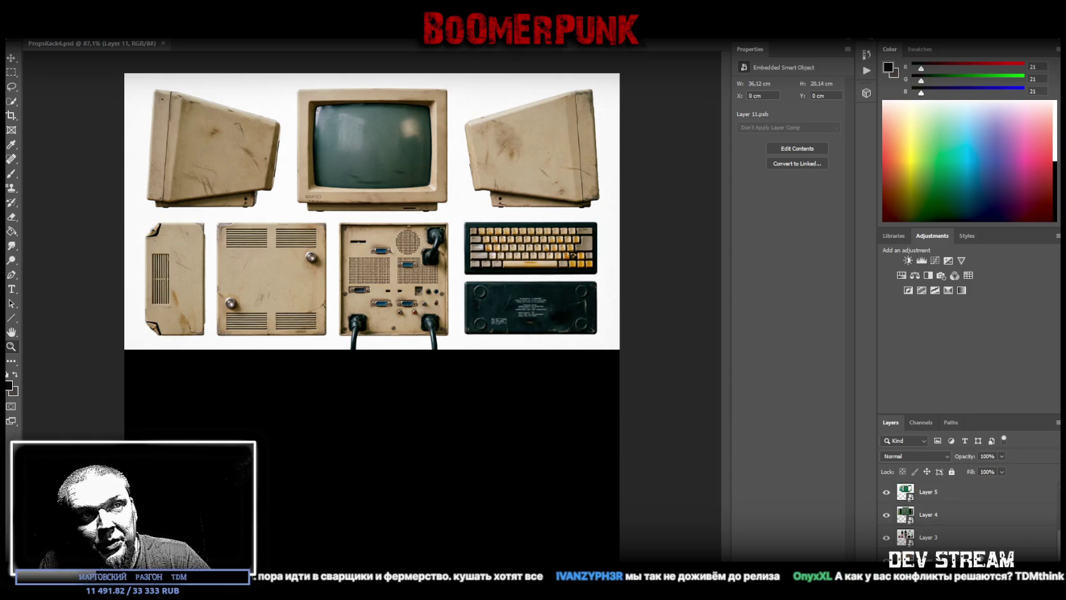
scroll(957, 482, "up", 3)
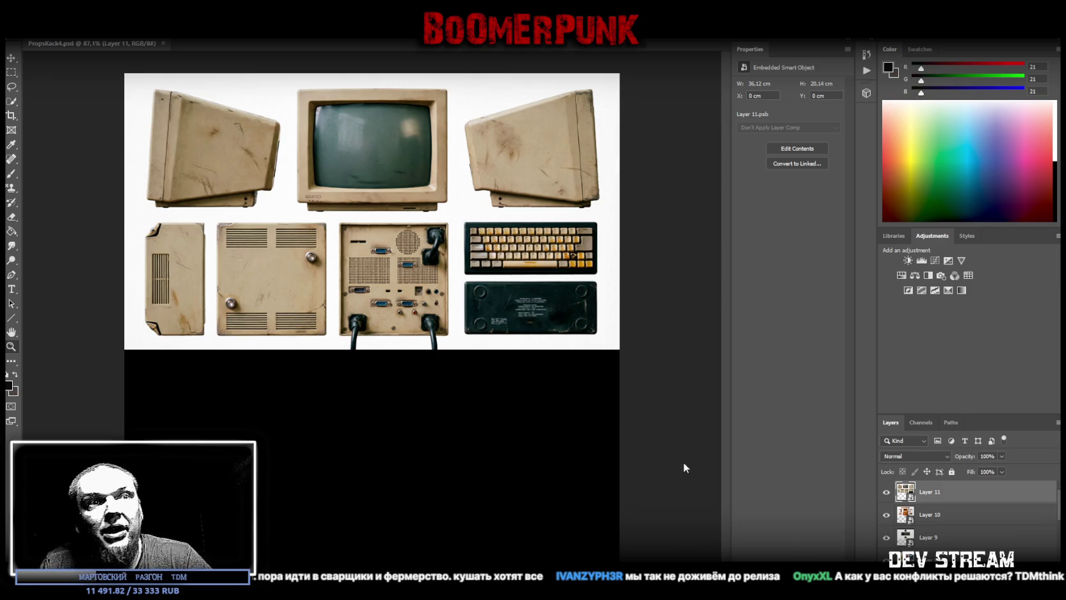
Hide Layer 11 (retro computer sheet) and Layer 10 to reveal the rusty green barrel sheet.
scroll(962, 520, "down", 5)
scroll(962, 520, "down", 3)
scroll(938, 512, "up", 4)
scroll(937, 513, "up", 4)
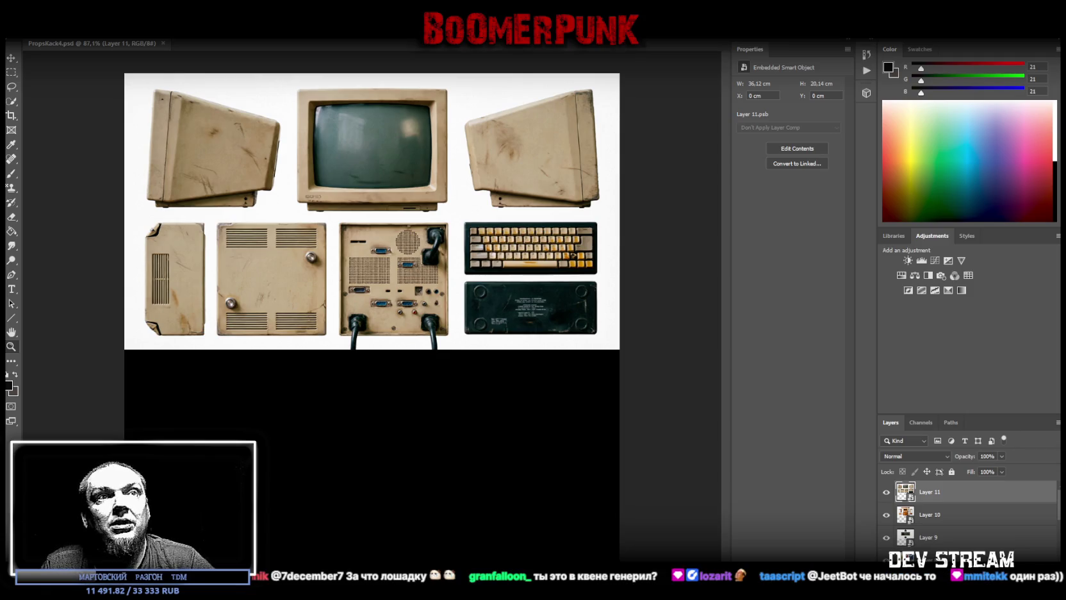
left_click(886, 492)
left_click(886, 514)
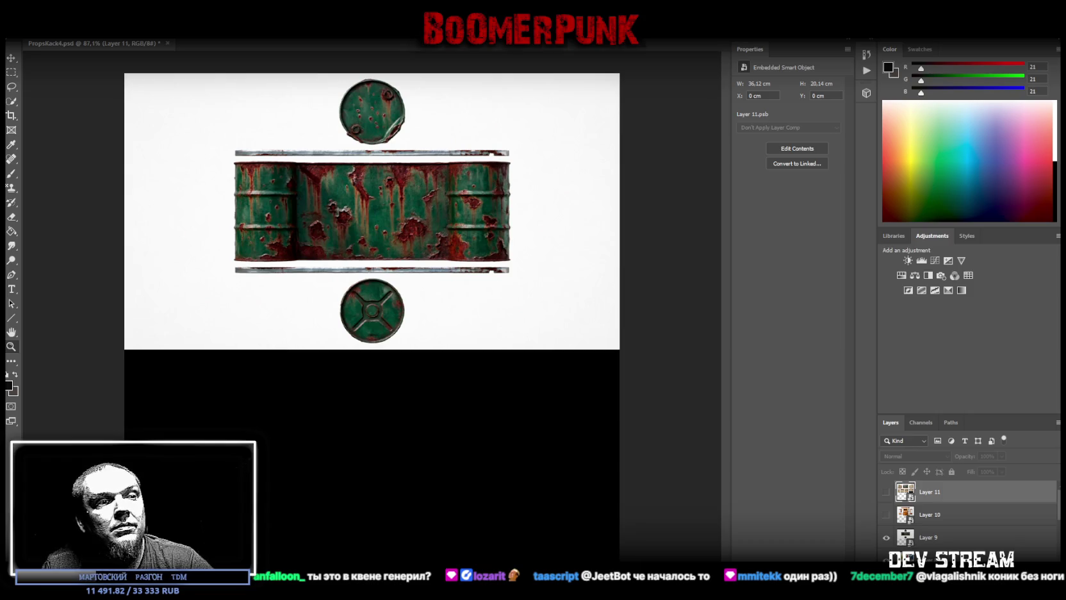
key("alt+Tab")
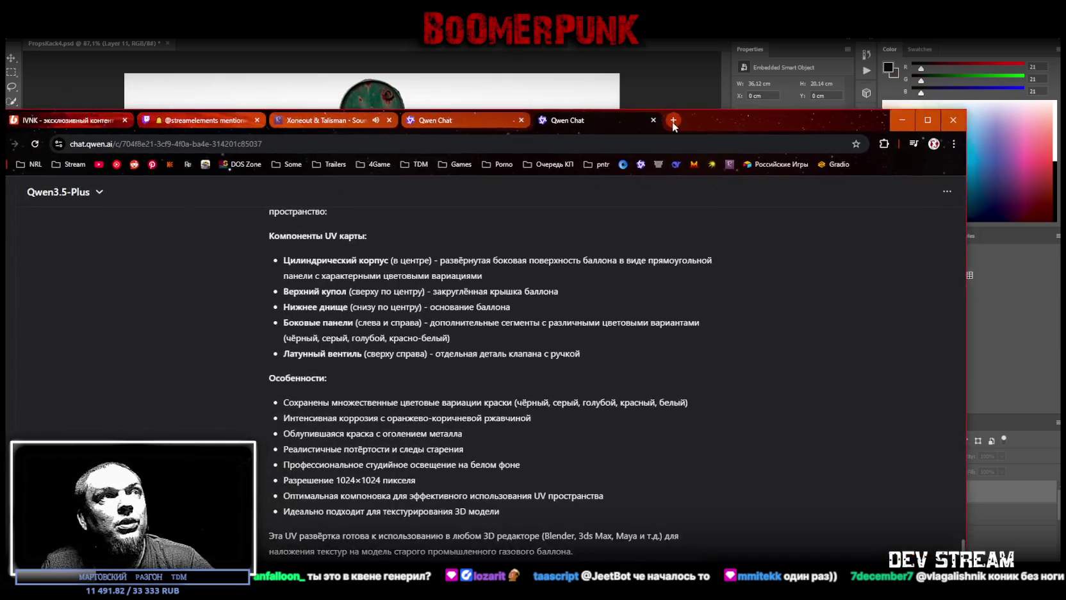
scroll(663, 291, "up", 5)
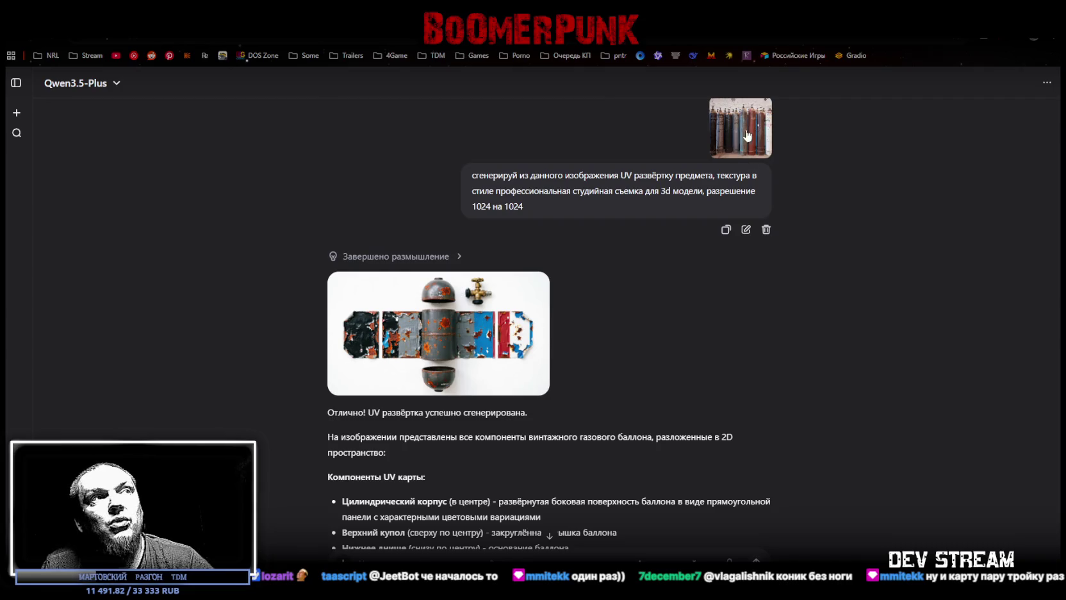
scroll(435, 362, "up", 3)
scroll(512, 320, "up", 5)
scroll(576, 288, "up", 2)
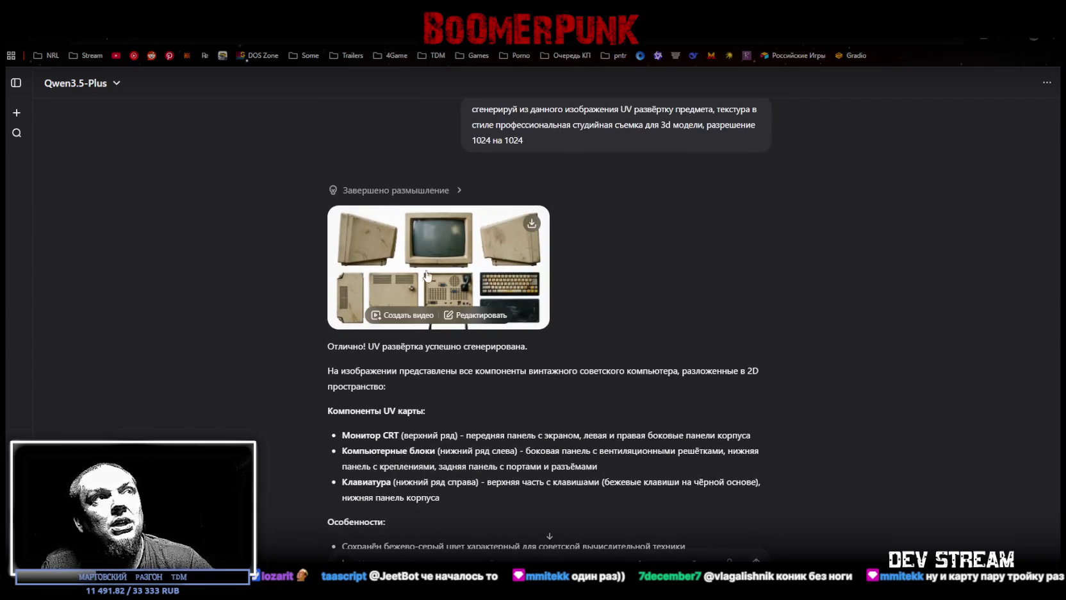
scroll(633, 261, "up", 2)
scroll(633, 261, "up", 1)
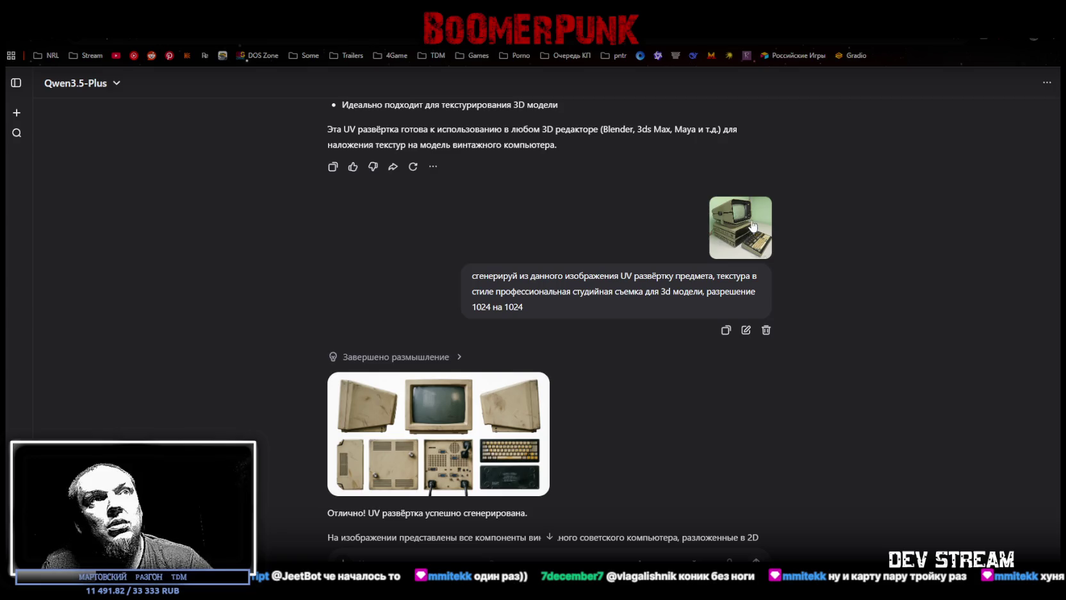
left_click(740, 227)
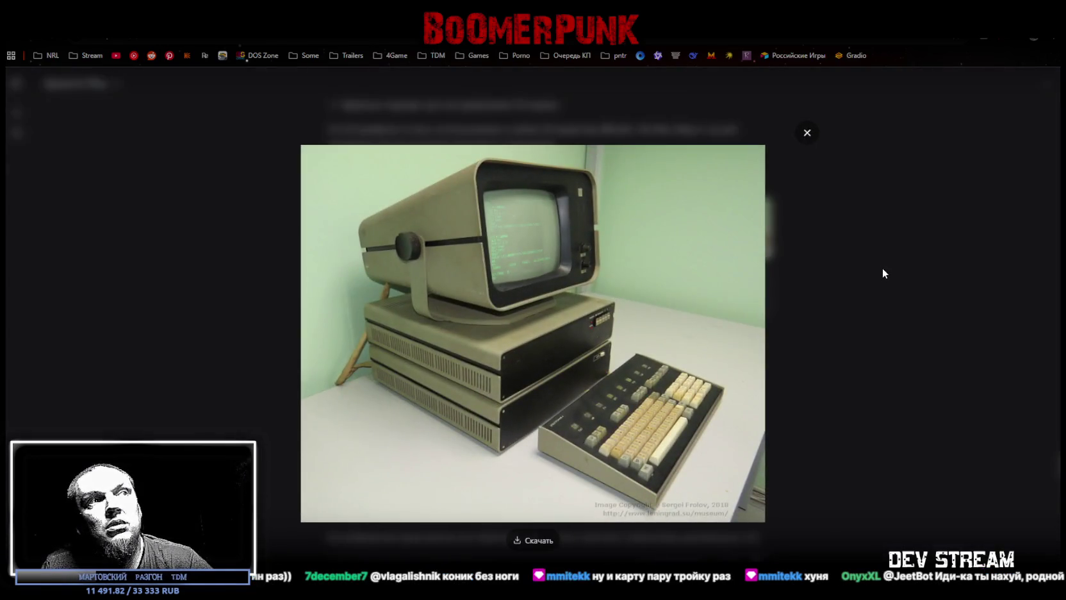
left_click(807, 133)
scroll(680, 321, "down", 4)
left_click(458, 179)
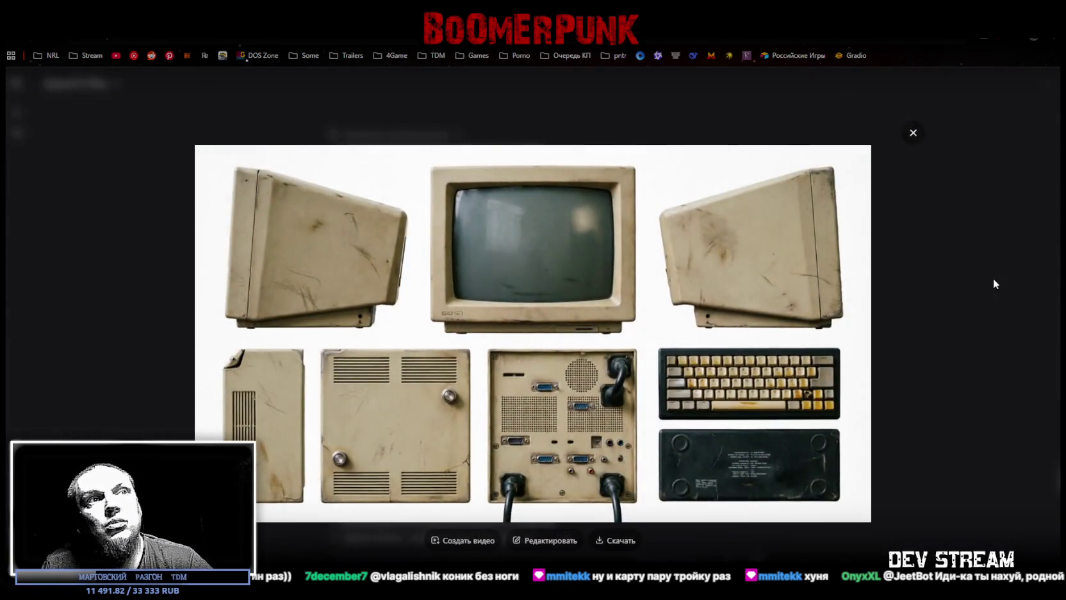
left_click(996, 271)
scroll(839, 252, "down", 3)
scroll(768, 275, "up", 2)
scroll(653, 278, "up", 3)
left_click_drag(480, 331, 684, 331)
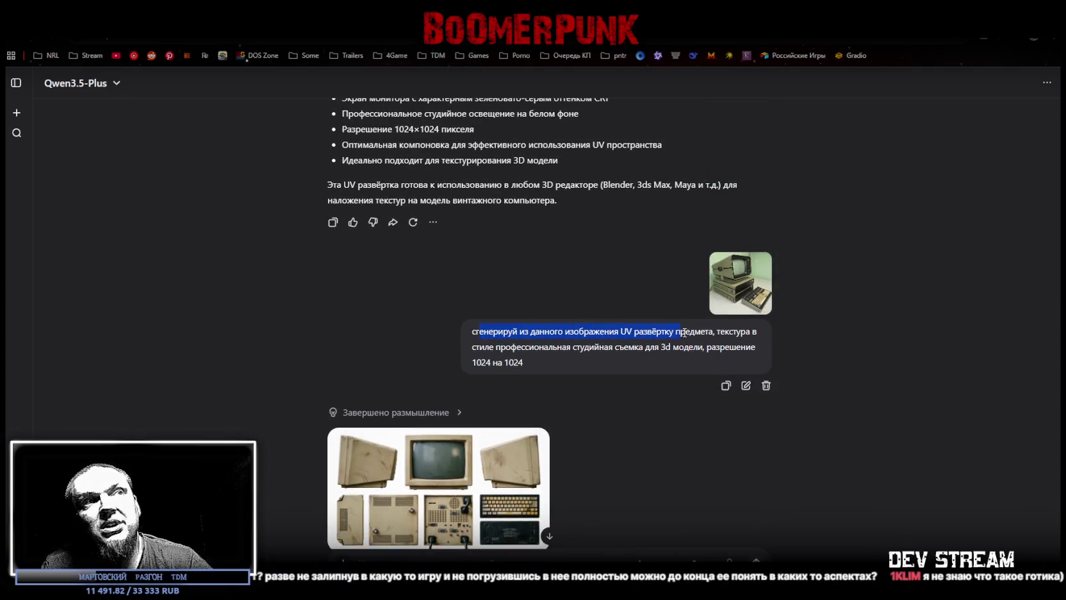
left_click_drag(684, 332, 729, 331)
left_click(508, 346)
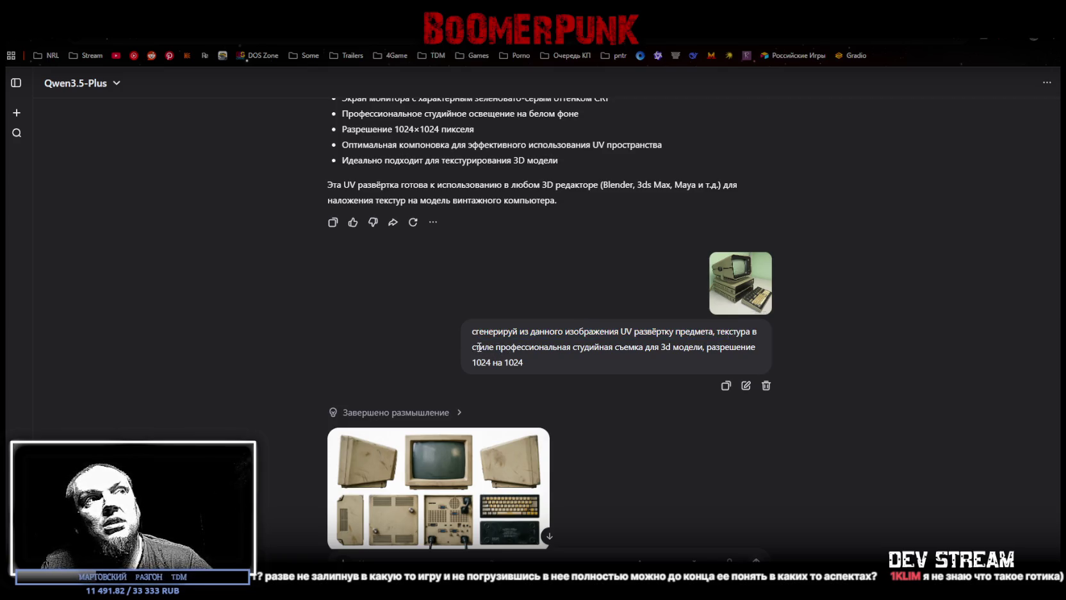
left_click_drag(474, 346, 695, 346)
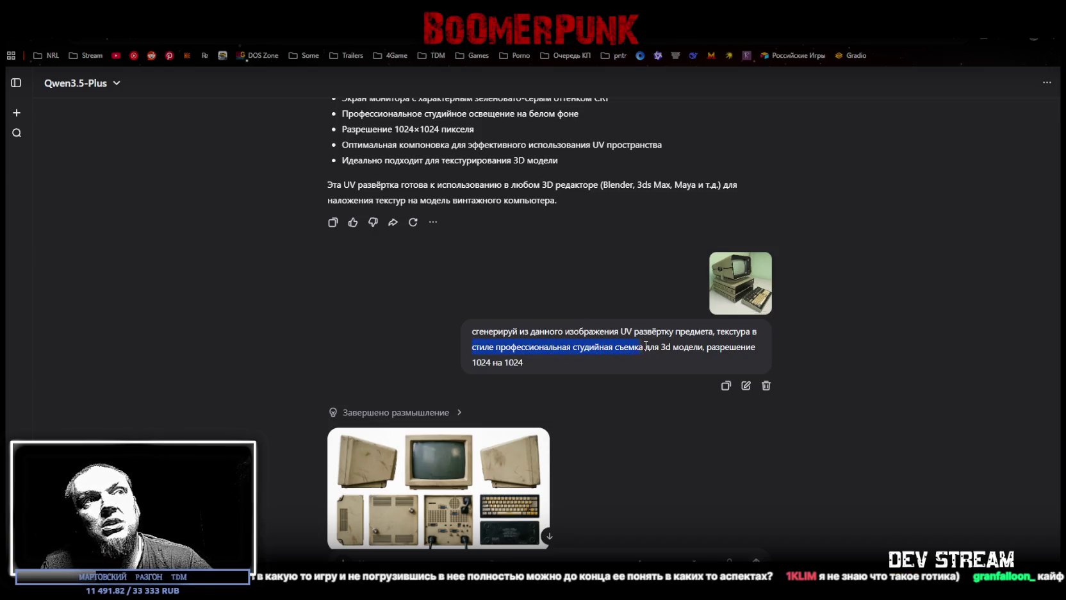
left_click(624, 360)
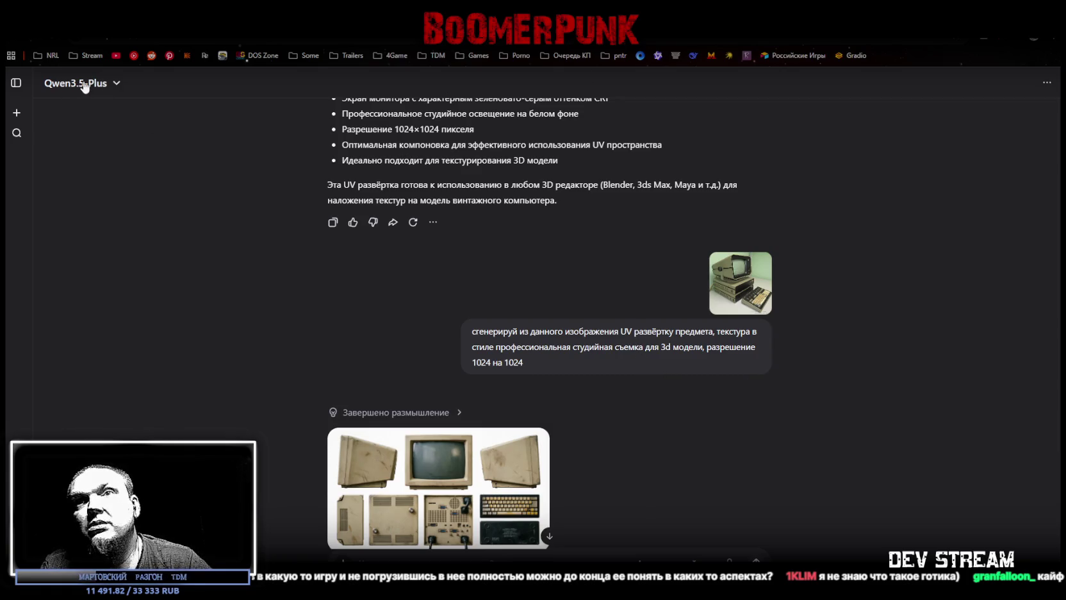
In Photoshop, make Layers 11 and 10 visible again, then return to the Qwen Chat window.
key("alt+Tab")
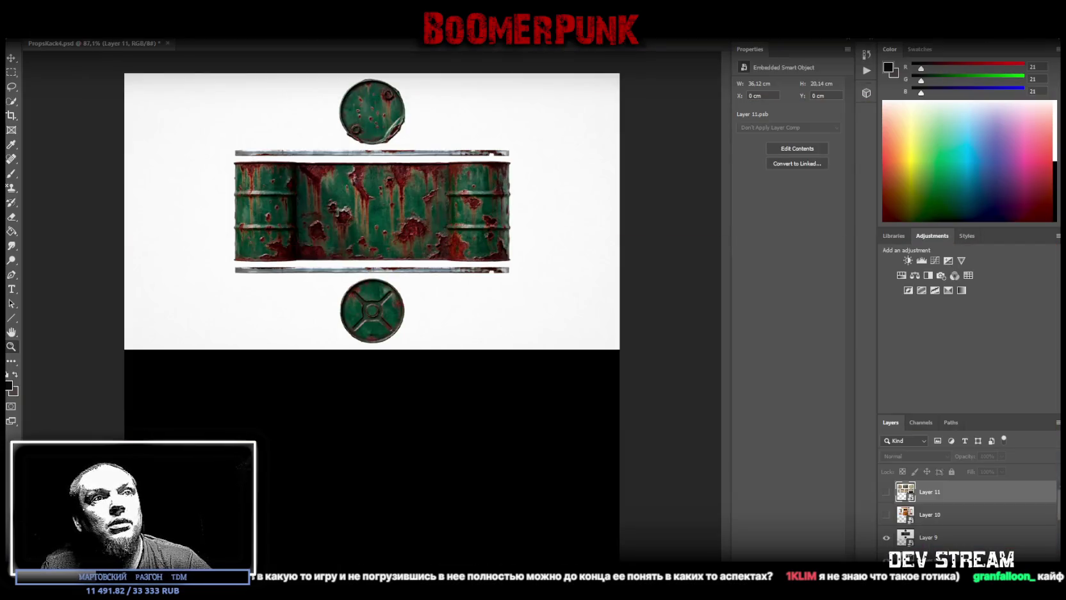
left_click(887, 492)
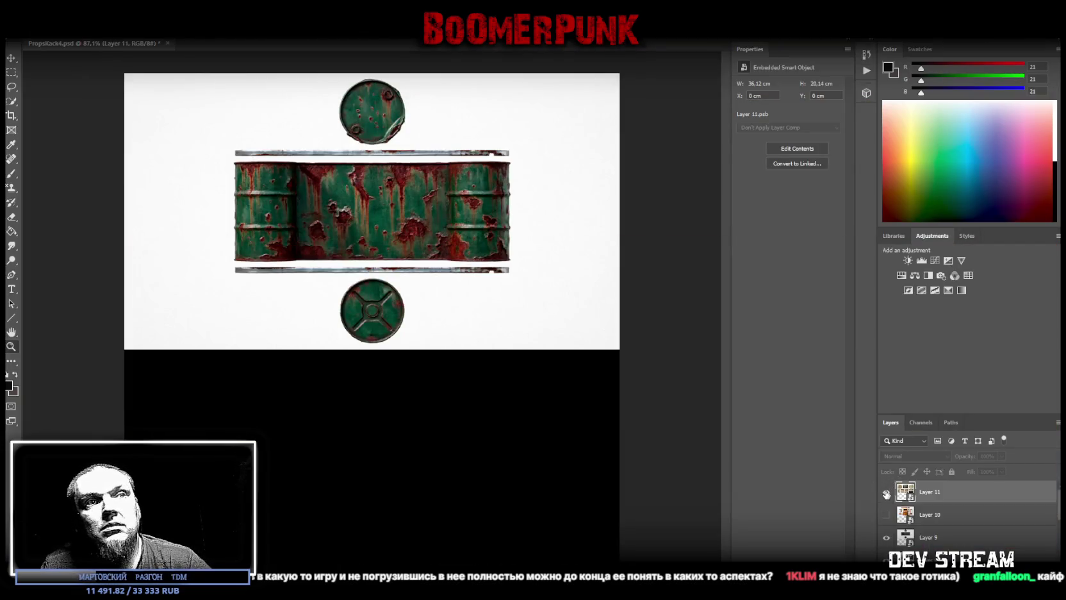
left_click(887, 514)
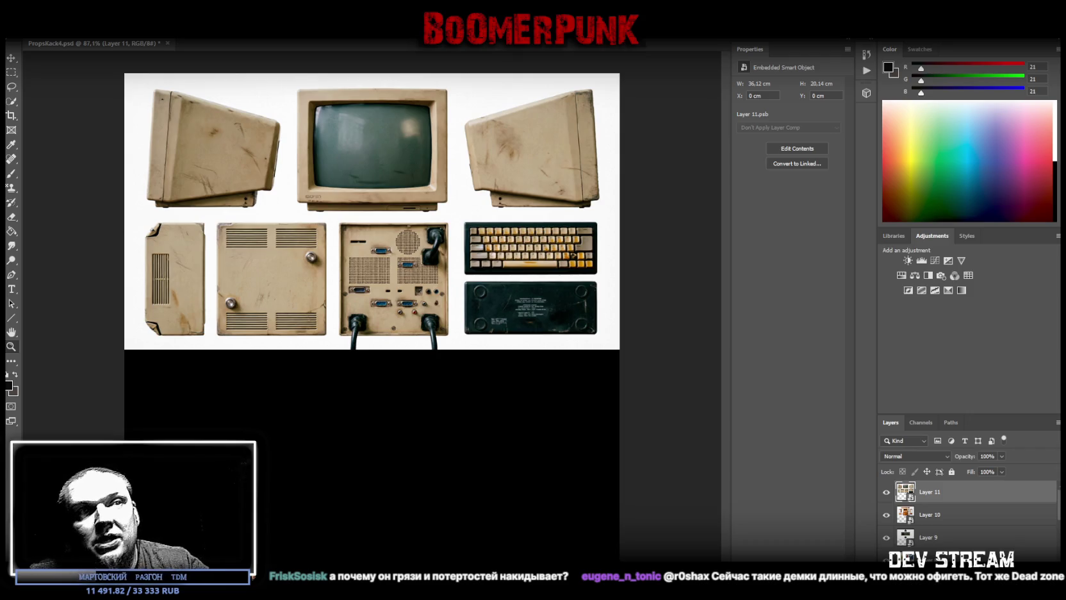
scroll(961, 518, "down", 3)
scroll(947, 519, "down", 3)
scroll(946, 529, "up", 2)
scroll(941, 523, "up", 1)
scroll(936, 520, "up", 1)
scroll(934, 522, "up", 2)
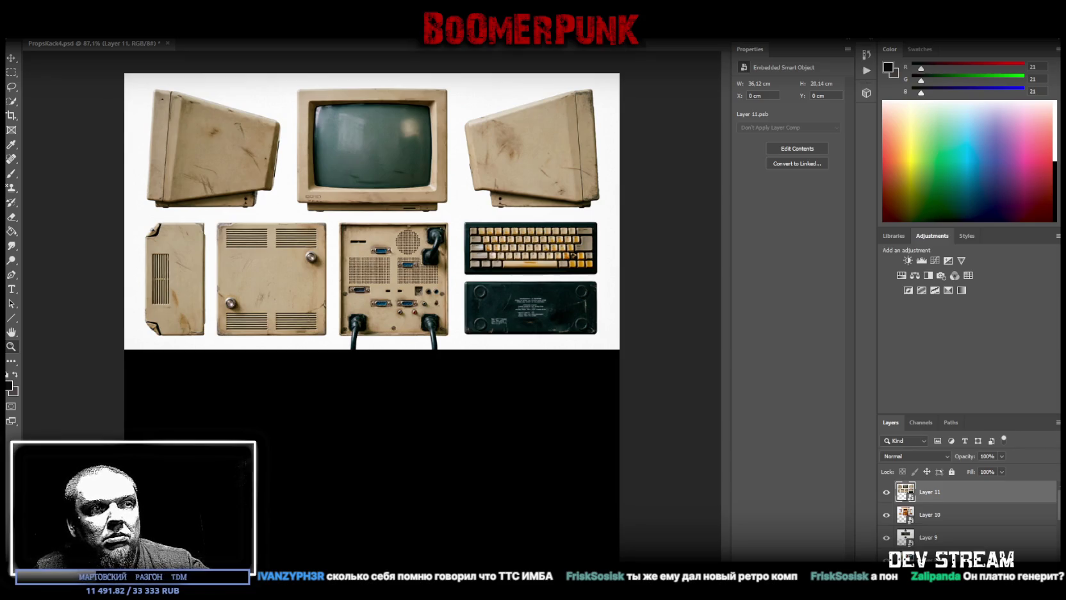
key("alt+Tab")
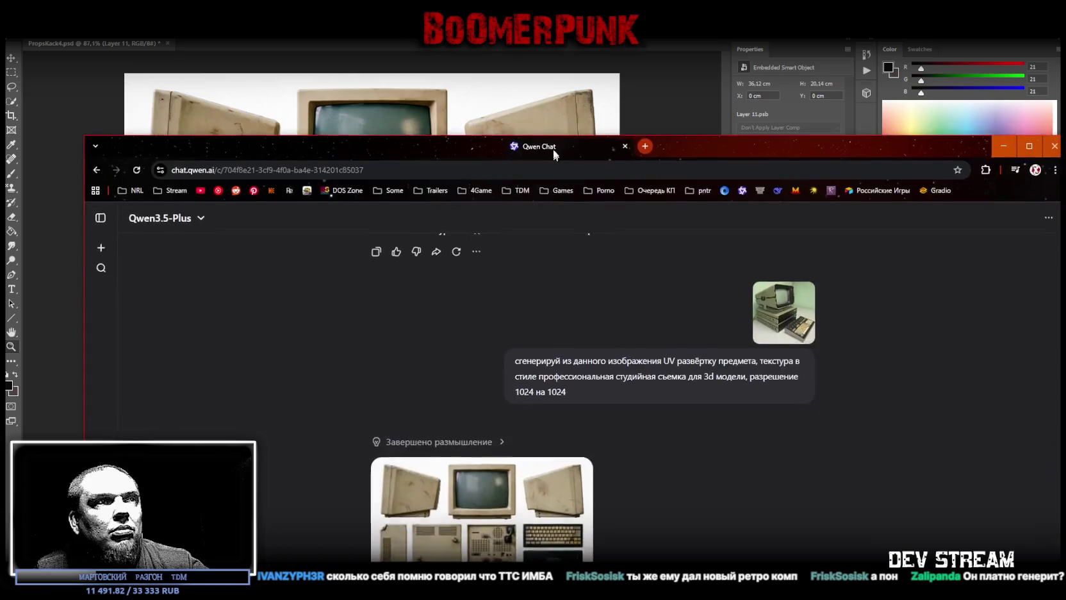
Enlarge the source computer photo and the generated UV sheet to compare them, then minimize the browser.
left_click(461, 487)
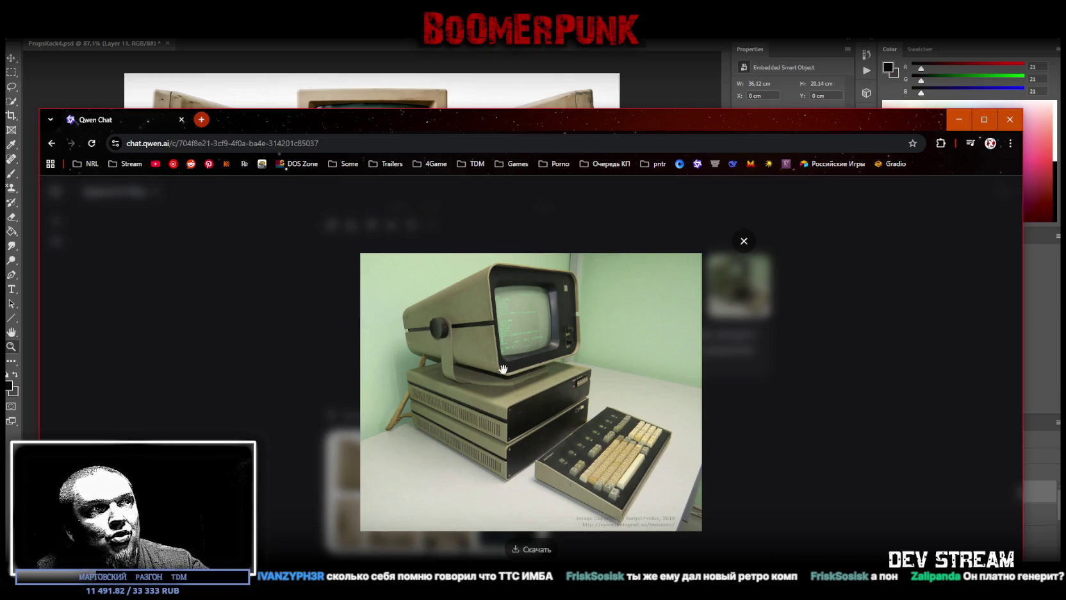
left_click_drag(504, 119, 500, 126)
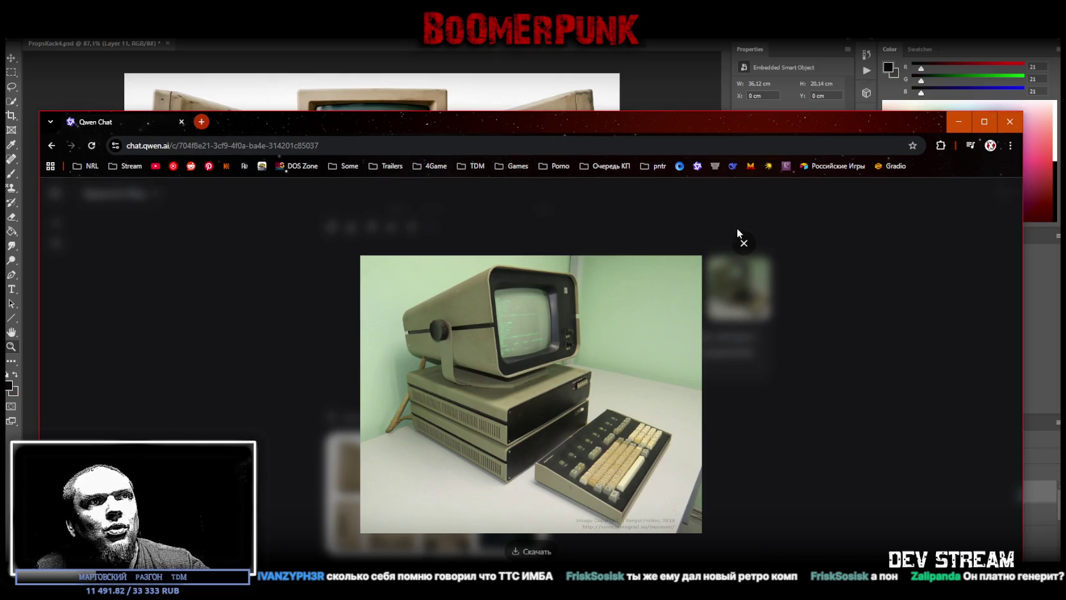
left_click(743, 243)
left_click(419, 491)
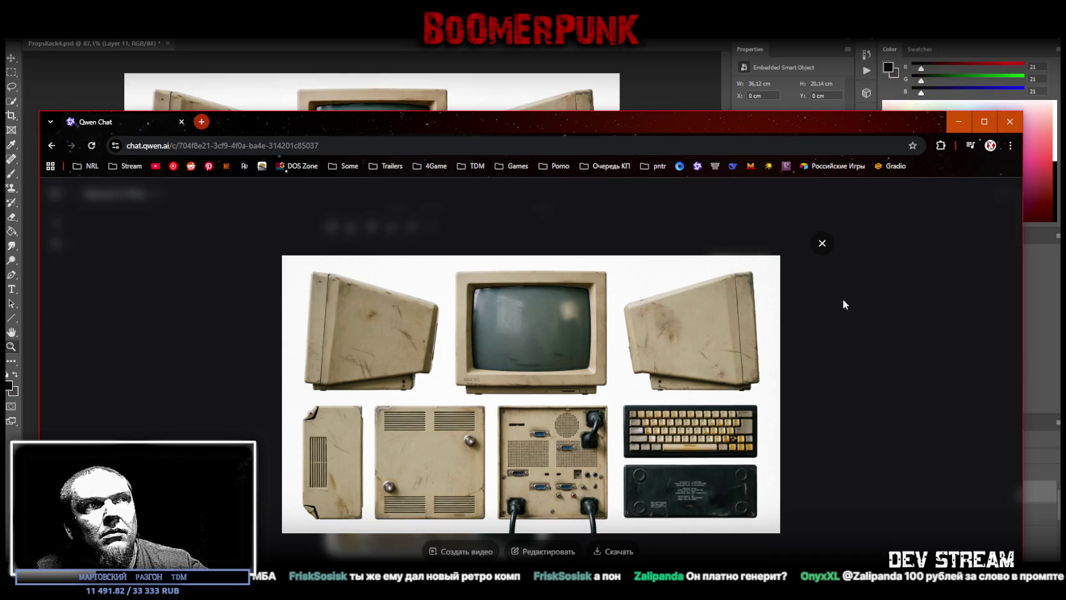
left_click(416, 103)
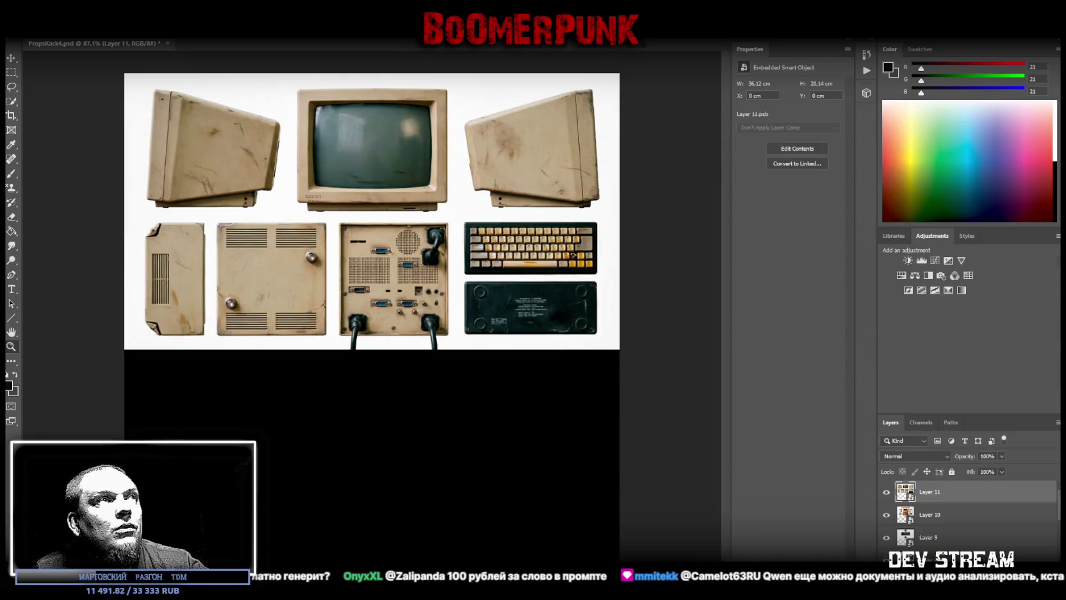
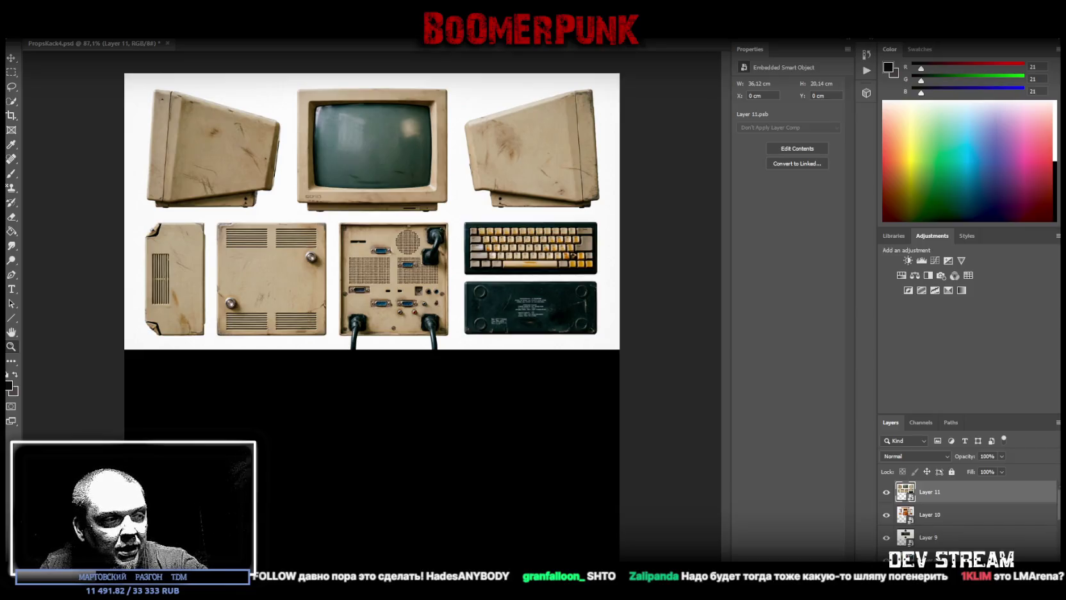
Switch from Photoshop to the Unity editor with Alt+Tab.
key("alt+Tab")
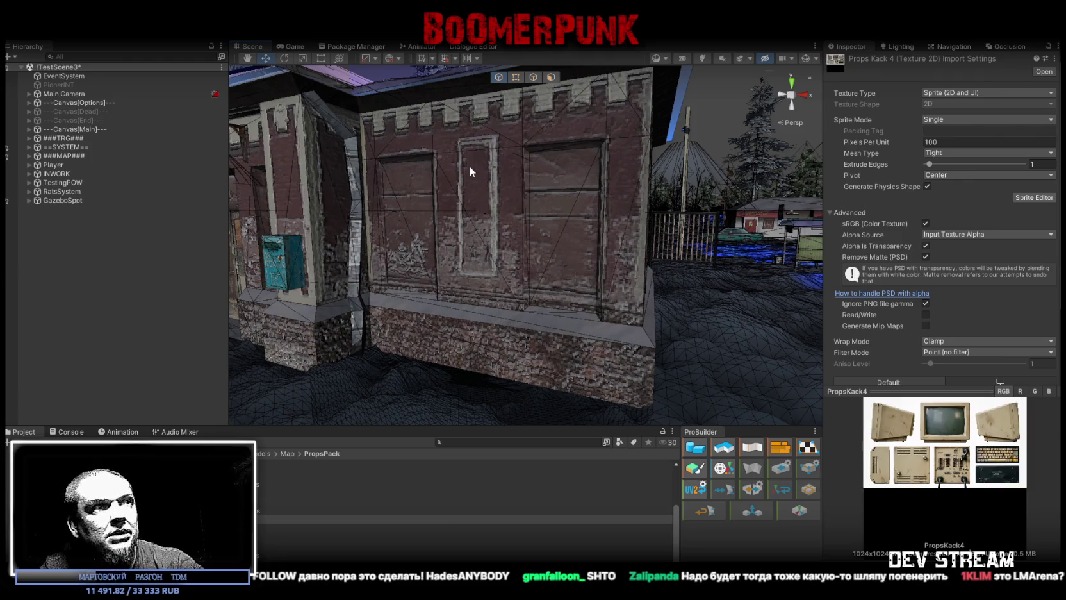
Select the Player to show its collider and Character Motor settings, and expand the ==SYSTEM== group.
left_click(53, 164)
scroll(916, 301, "down", 5)
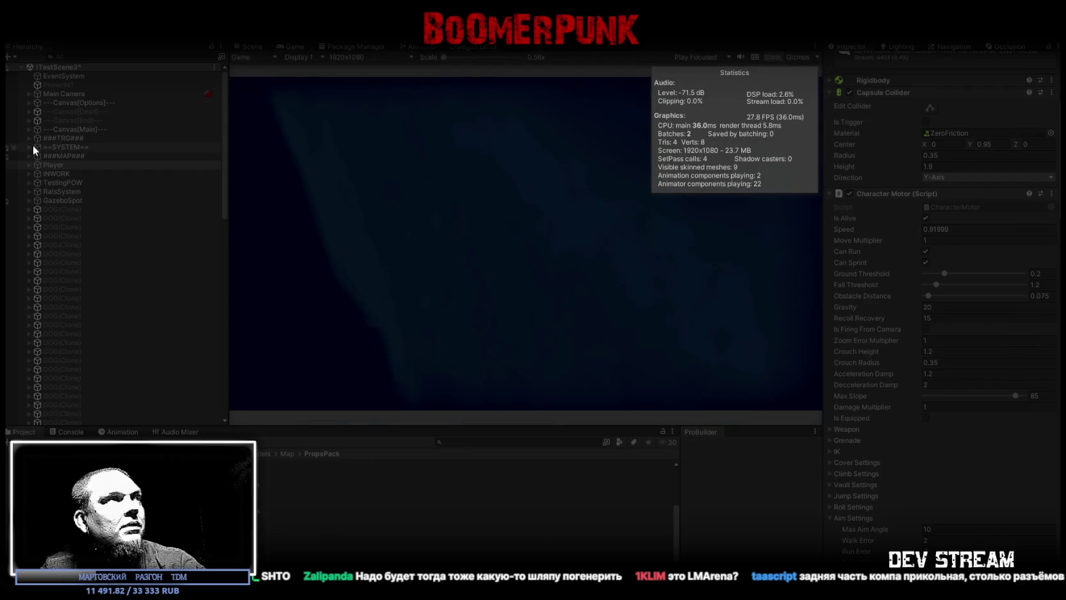
left_click(28, 147)
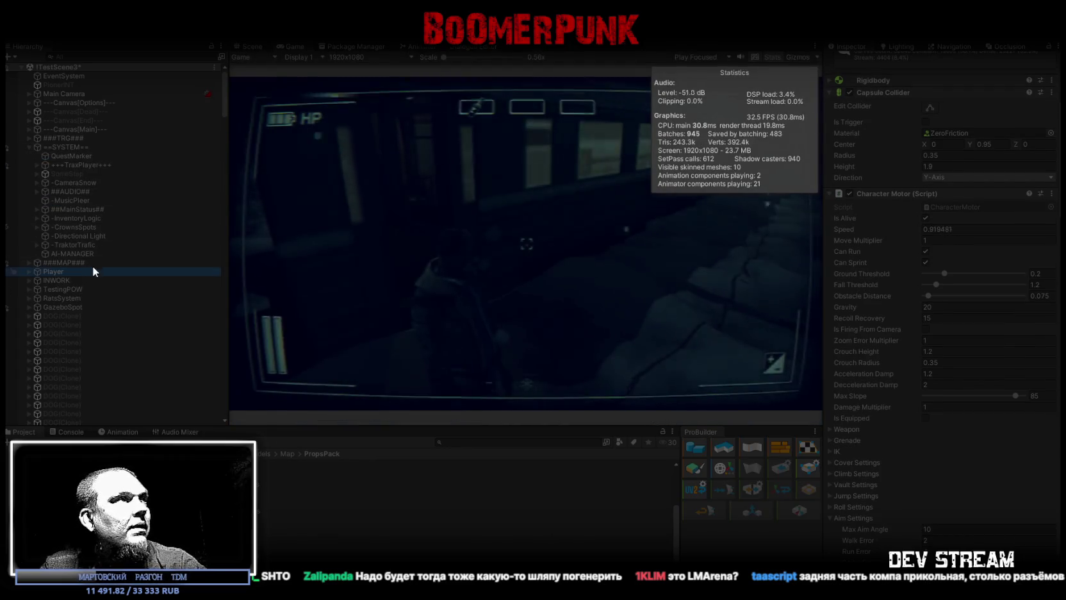
Check the ##MainStatus## zone settings, reselect the Player, and walk forward in the running game.
left_click(89, 209)
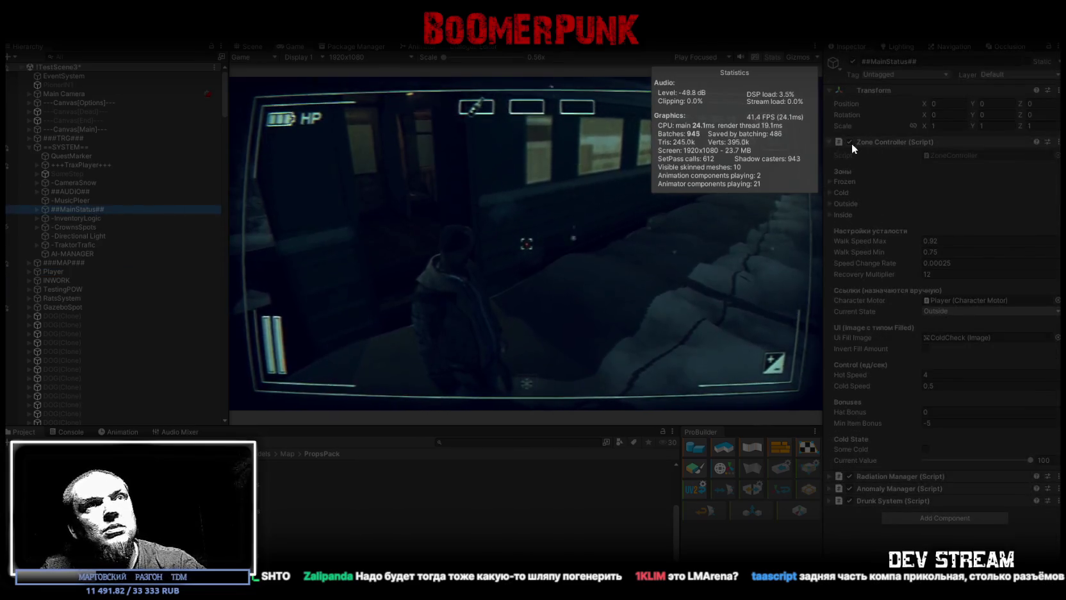
left_click(64, 272)
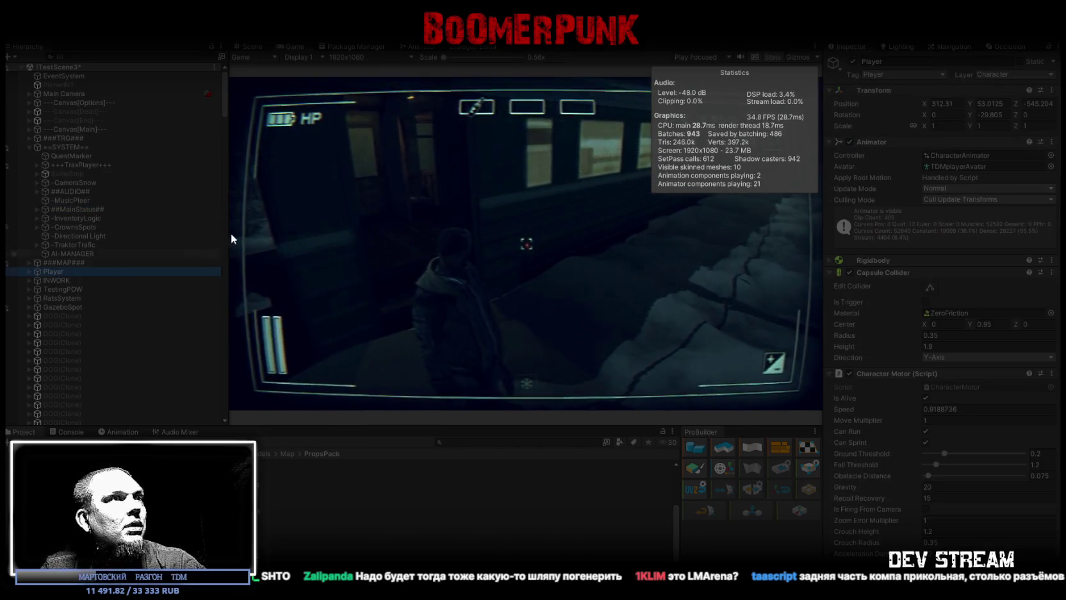
left_click(337, 109)
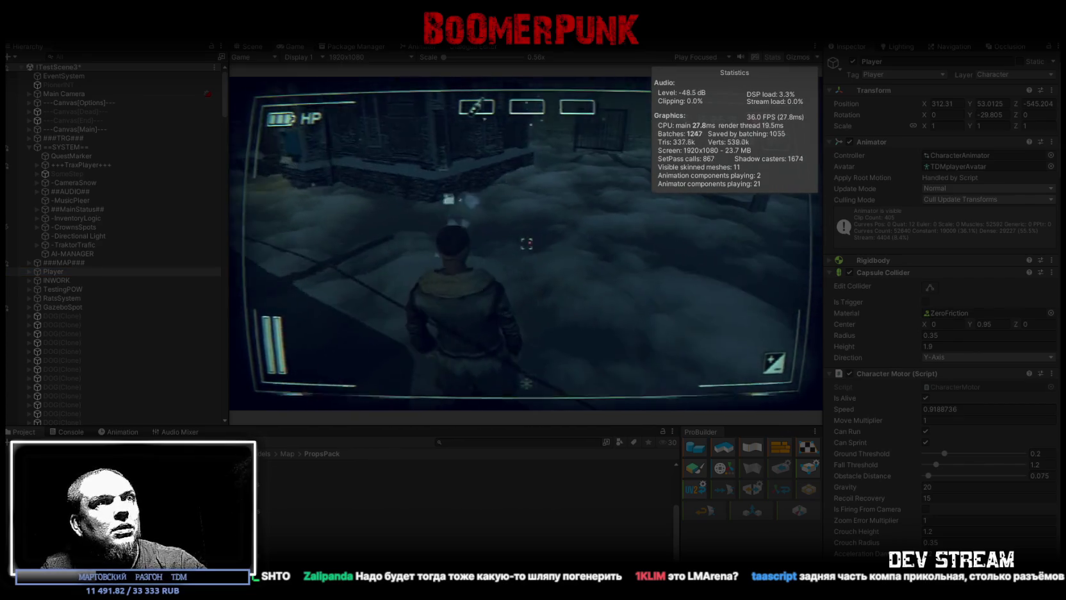
key("w")
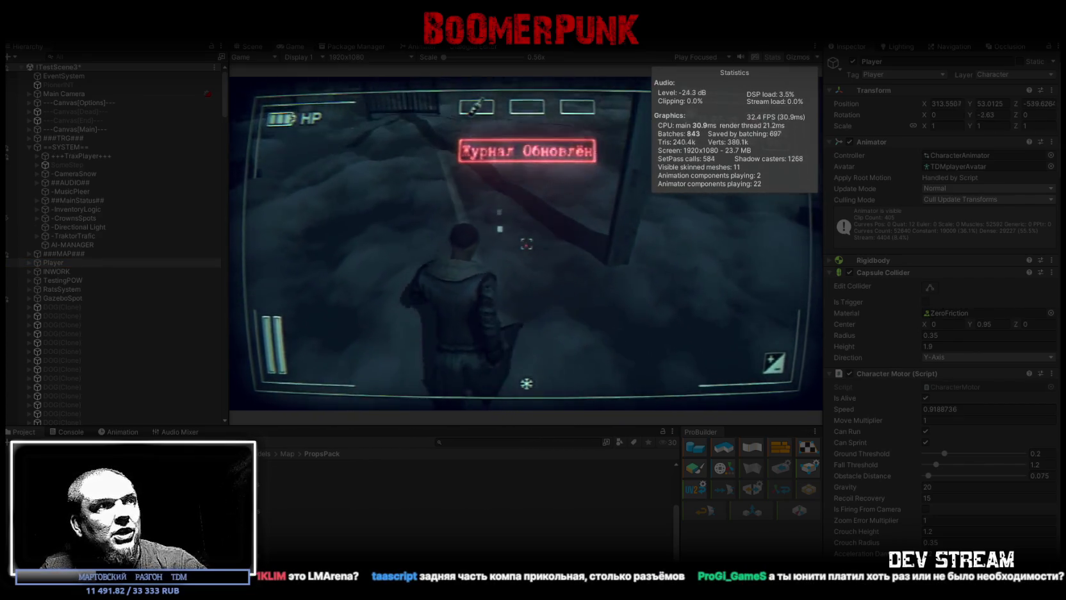
key("w")
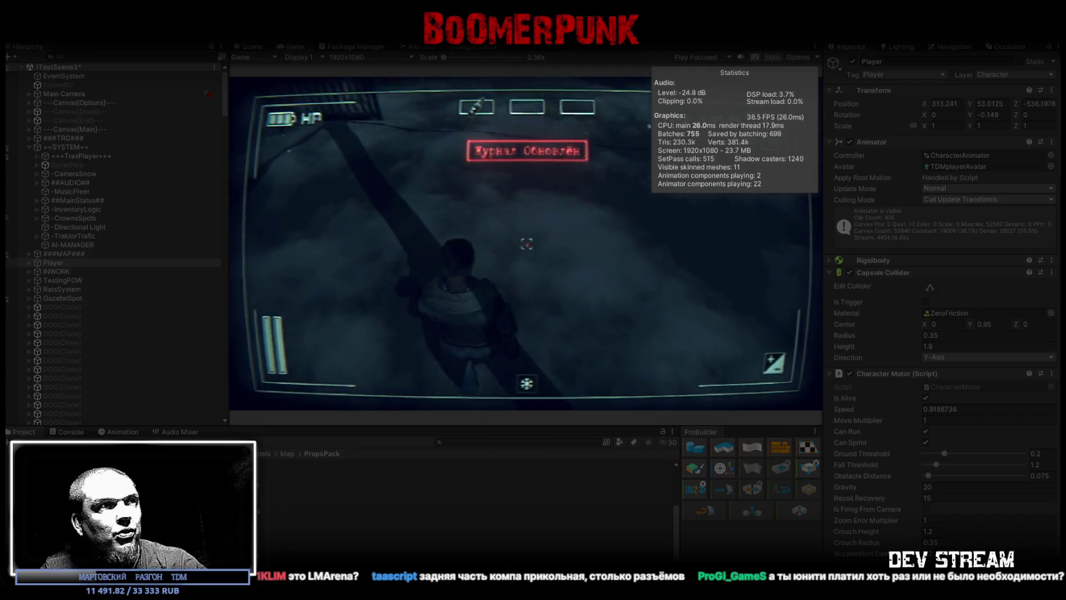
key("w")
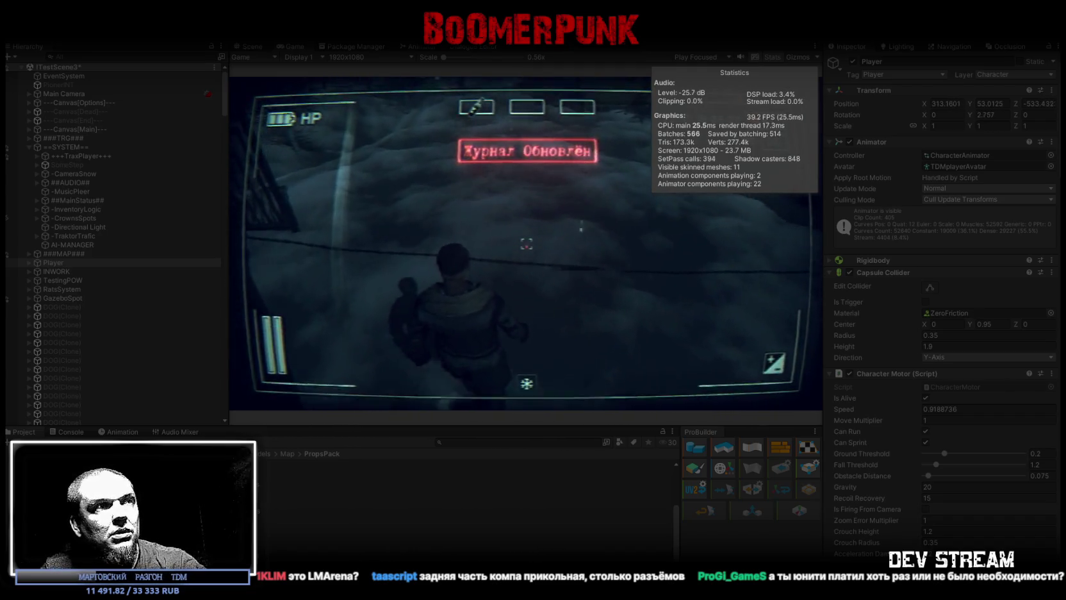
key("w")
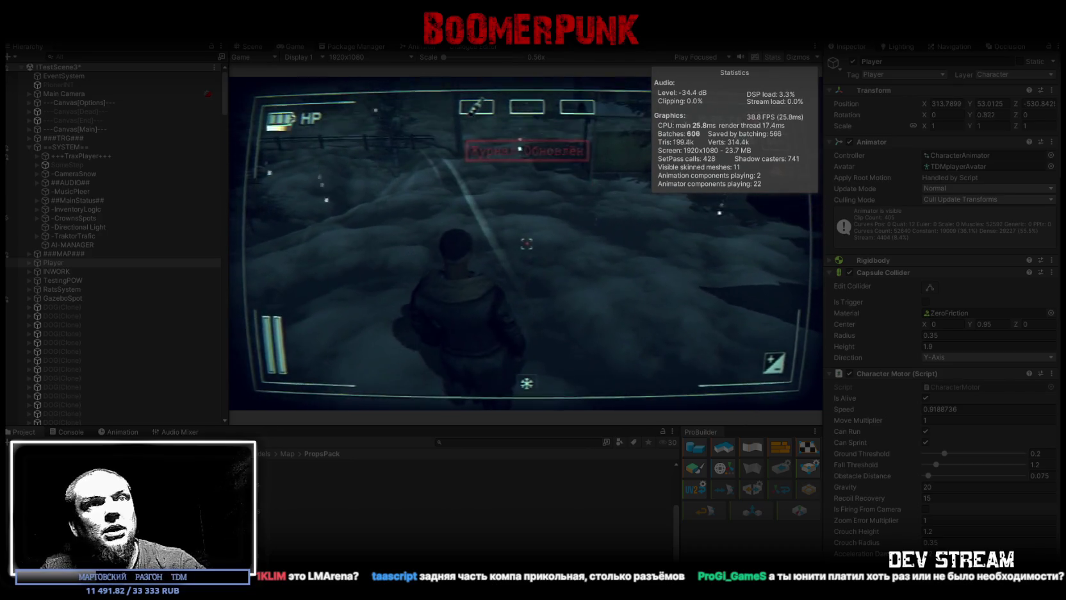
Edit the Player's Character Motor speed value and walk the player around to test it.
scroll(946, 396, "down", 2)
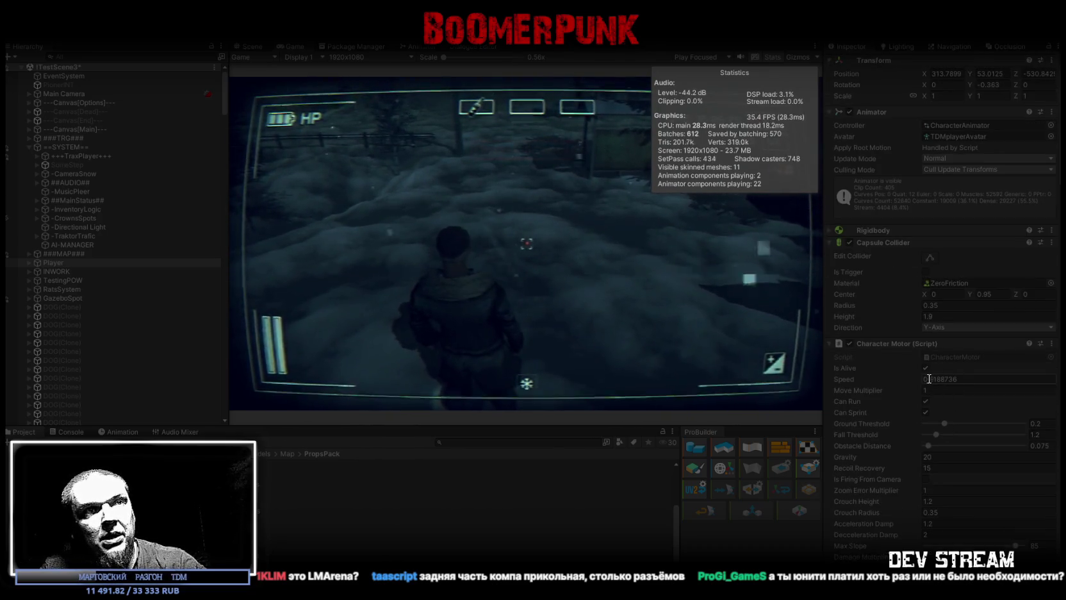
left_click(929, 379)
key("w")
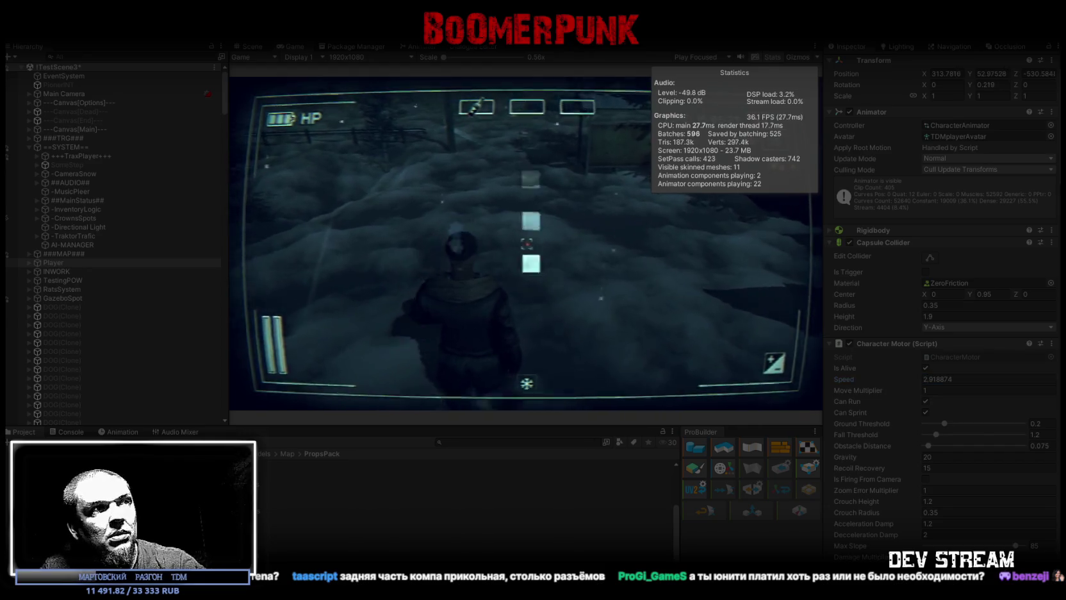
key("w")
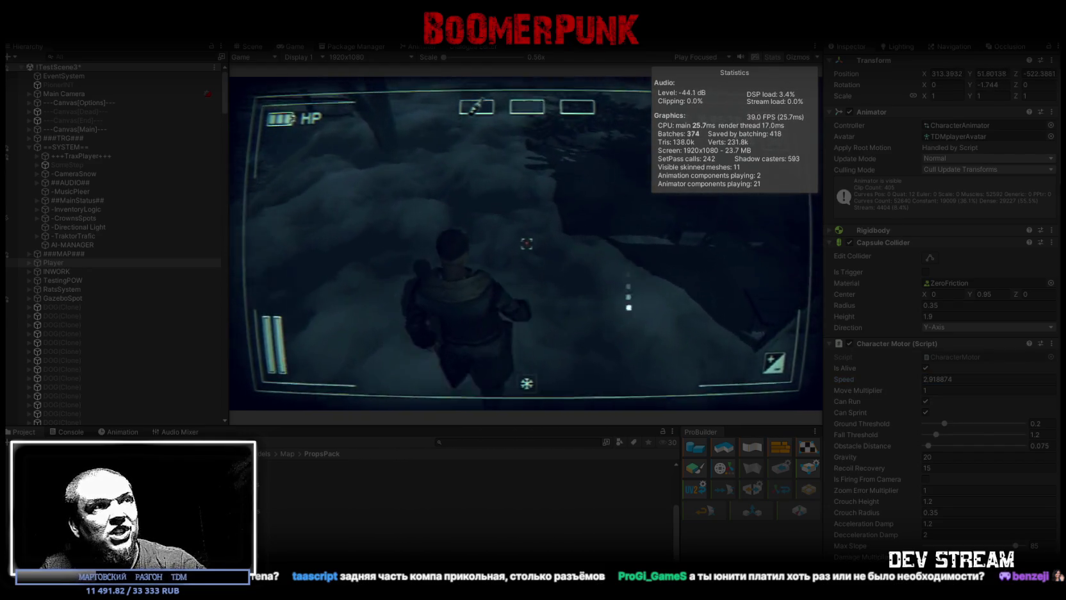
key("w")
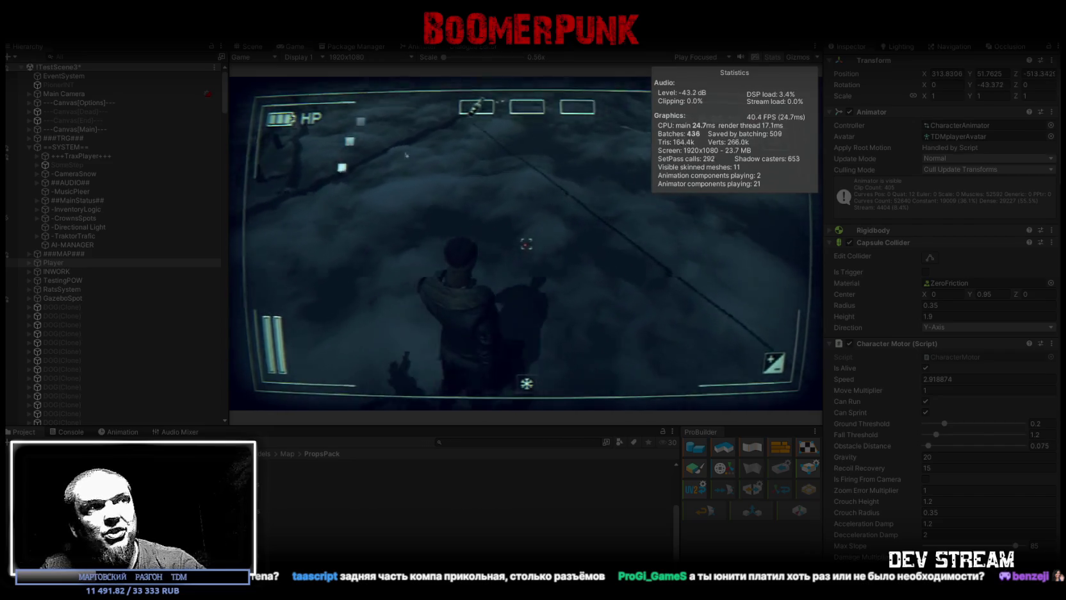
key("w")
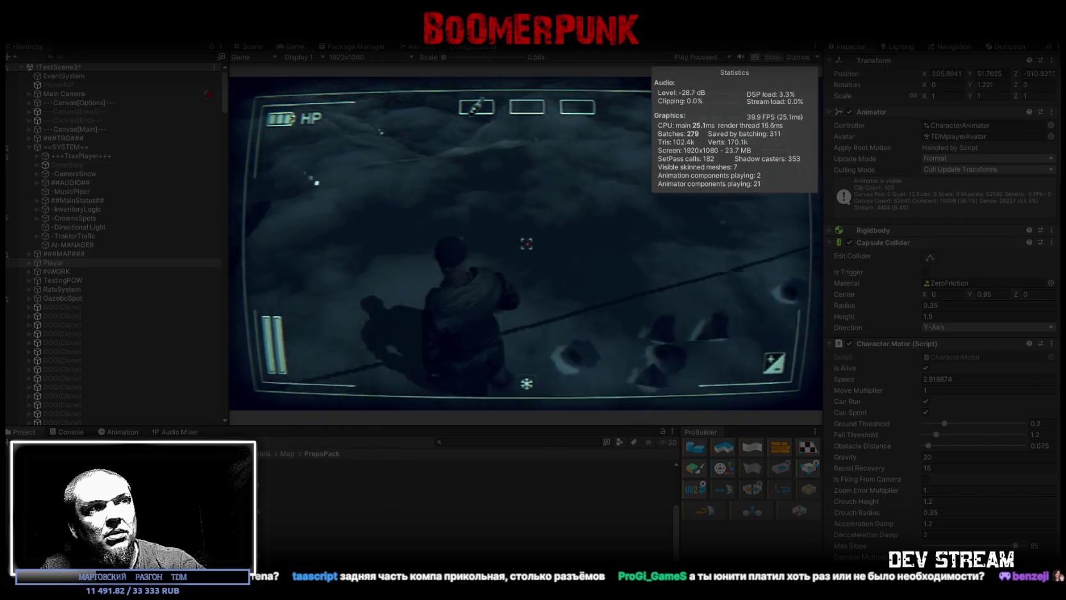
key("w")
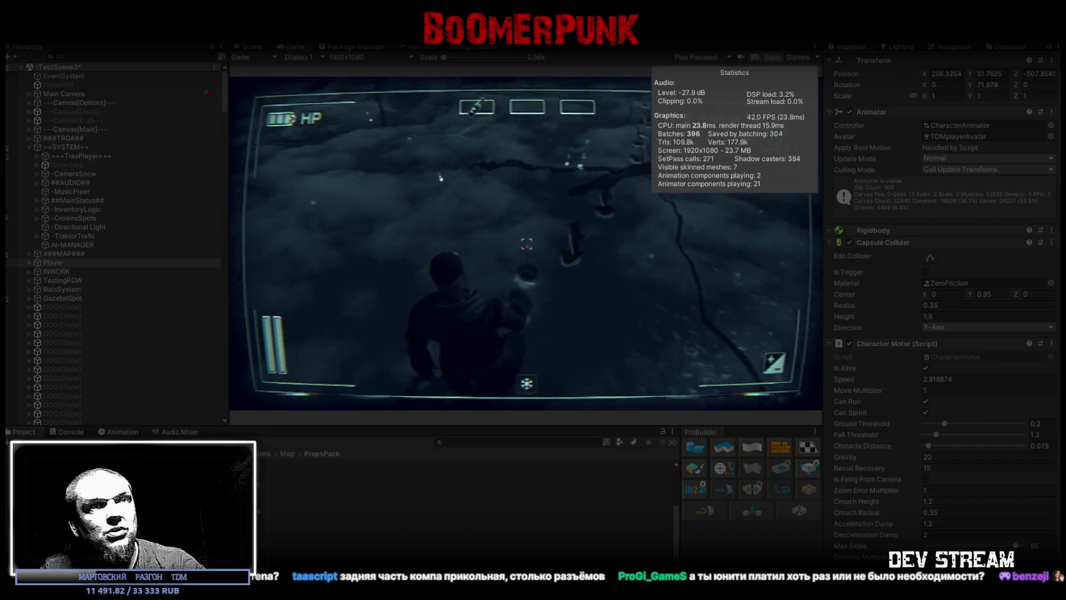
type("2")
Commit Move Multiplier 2 and walk the player across the snow toward the houses.
left_click(958, 379)
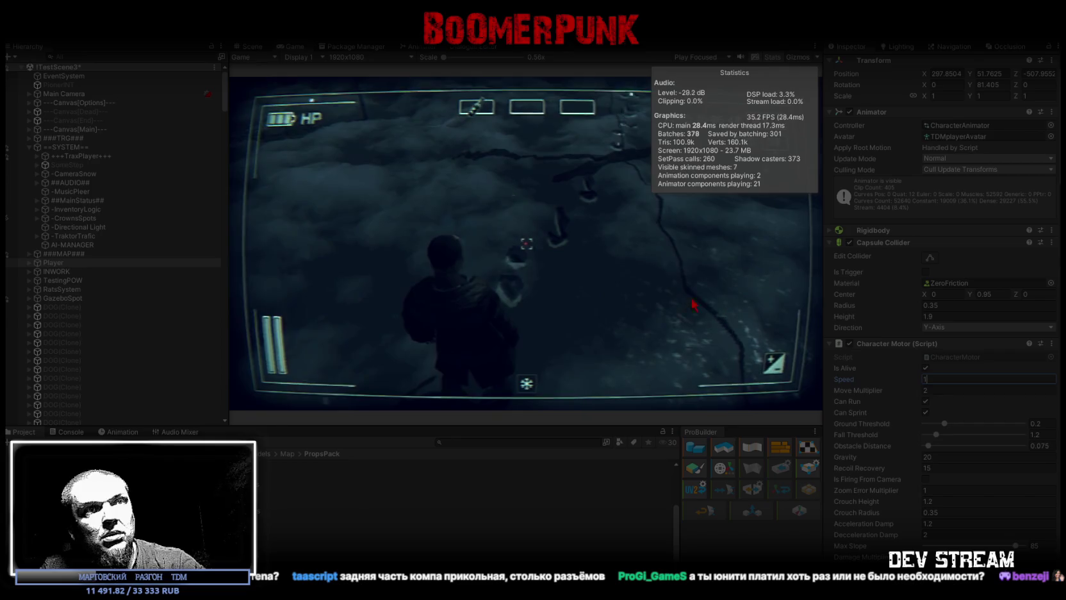
key("w")
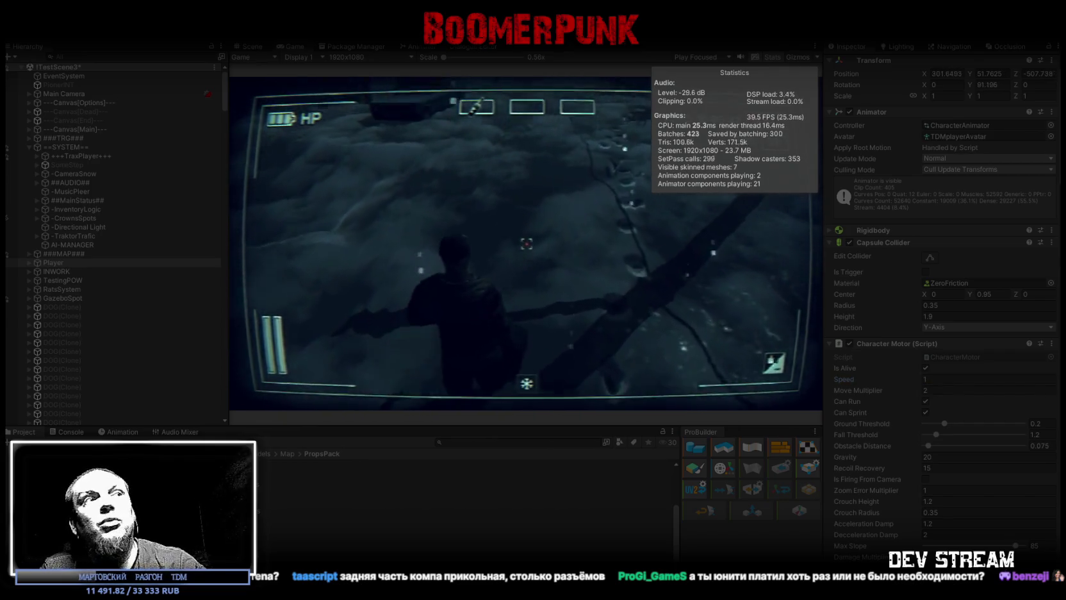
key("w")
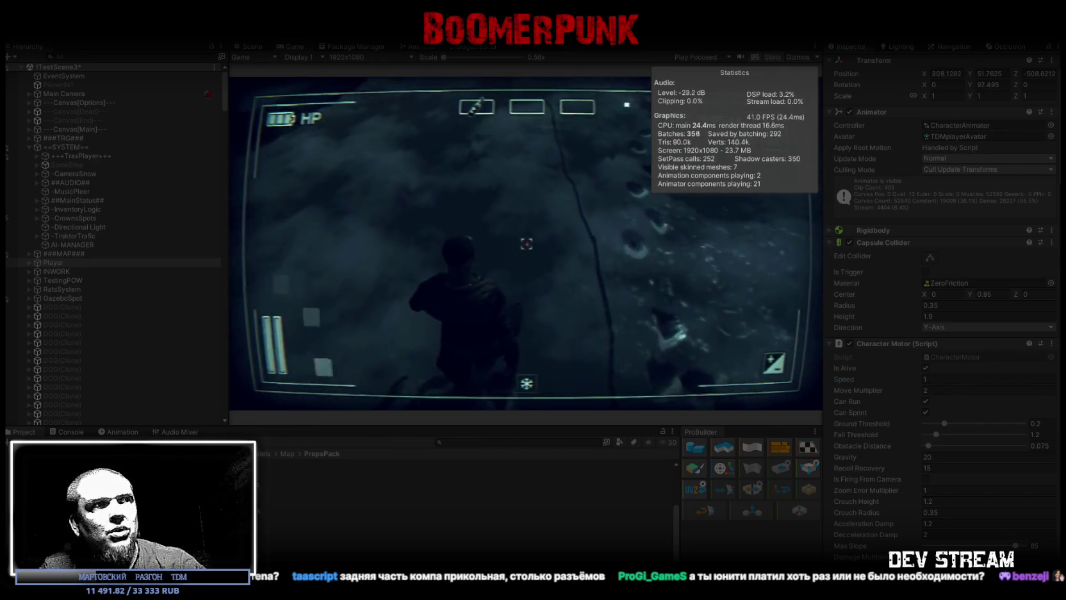
key("w")
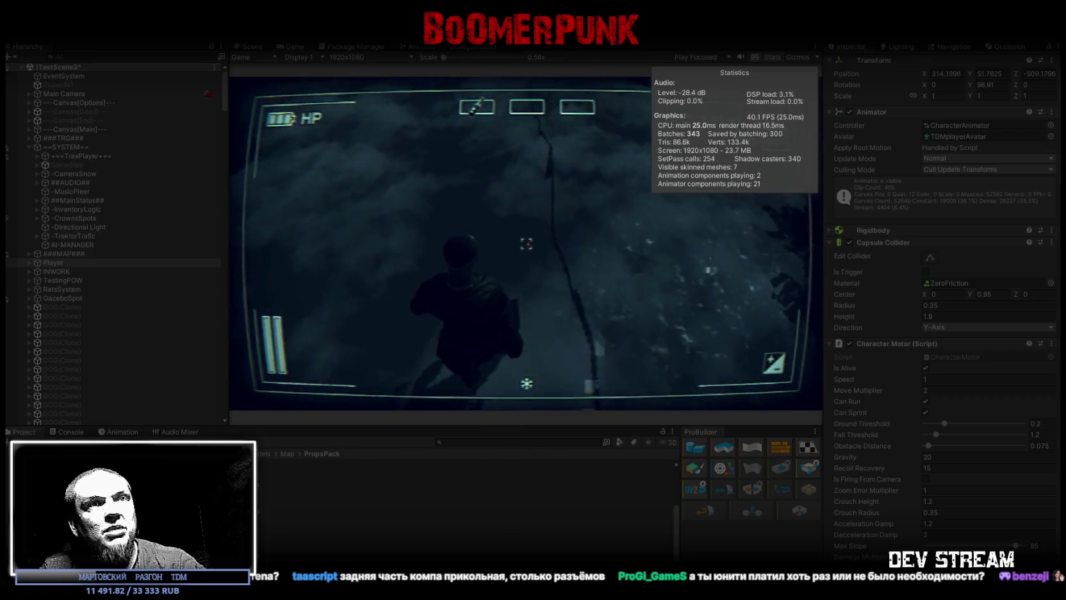
key("w")
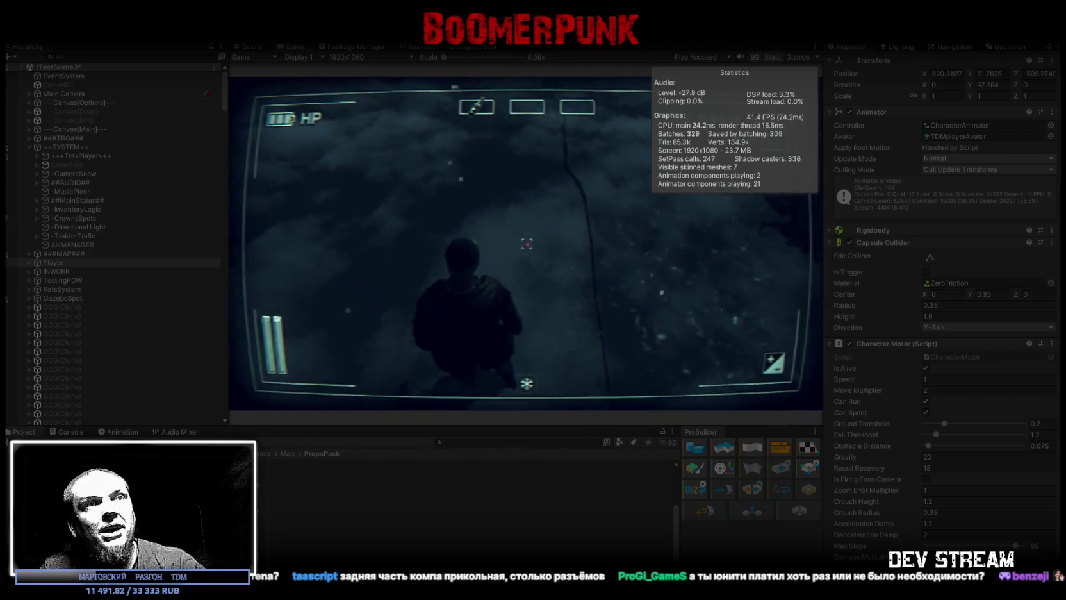
key("w")
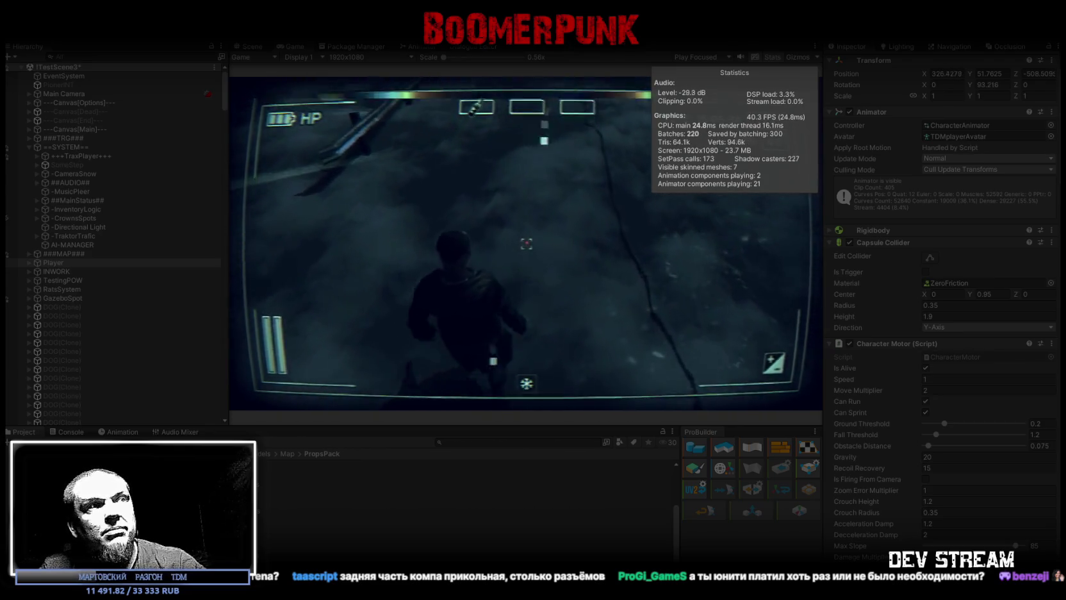
key("w")
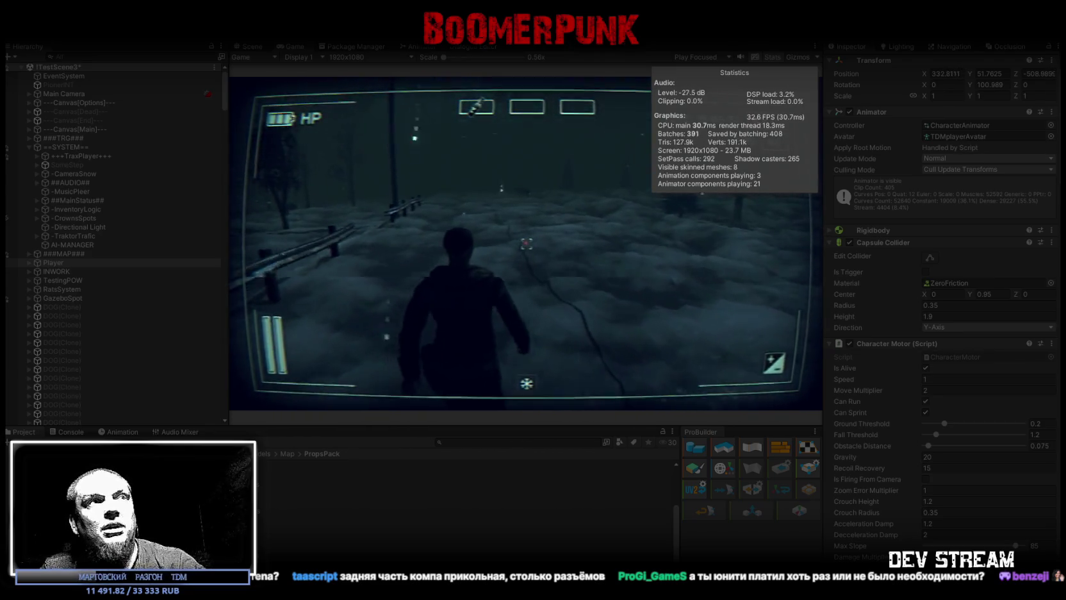
key("w")
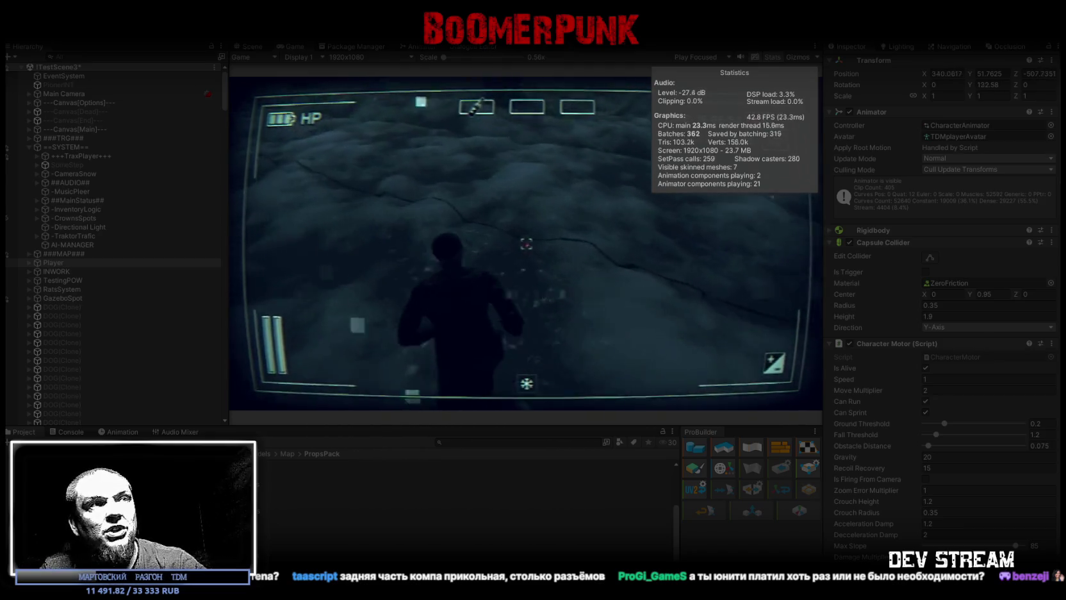
key("w")
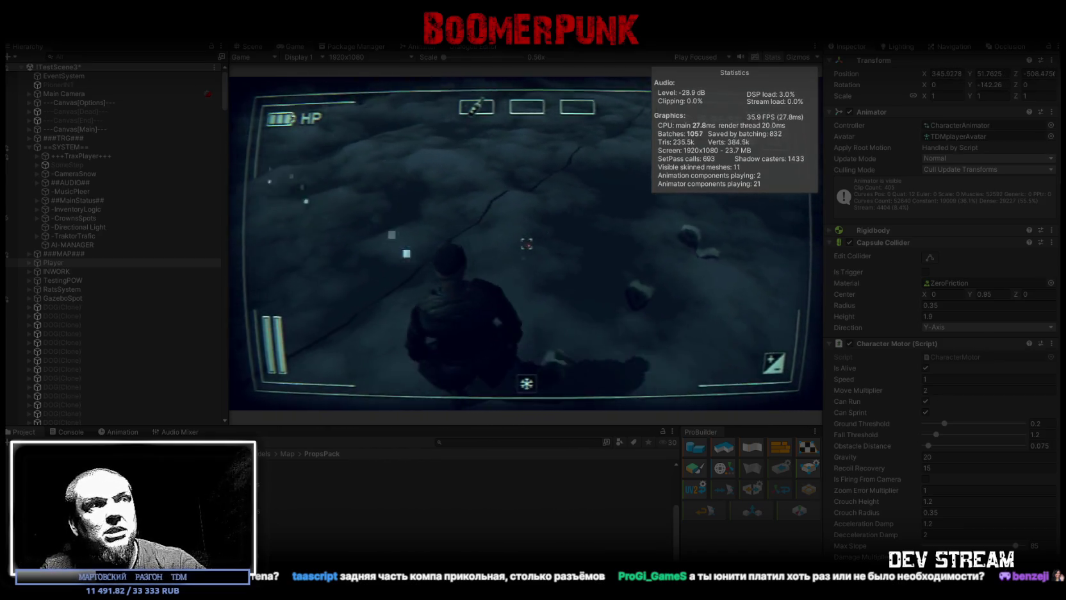
key("w")
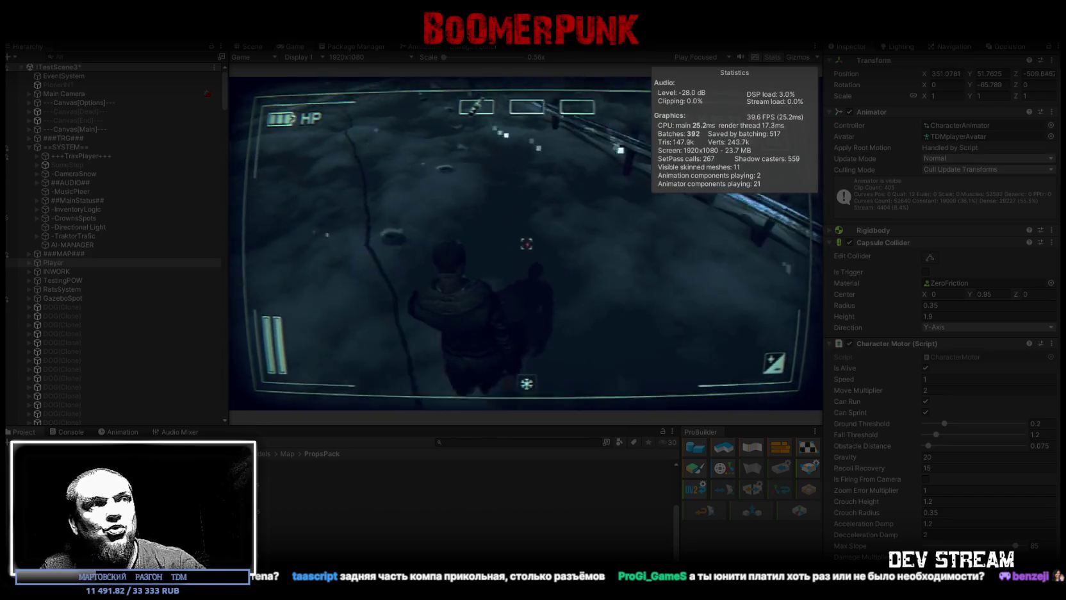
key("w")
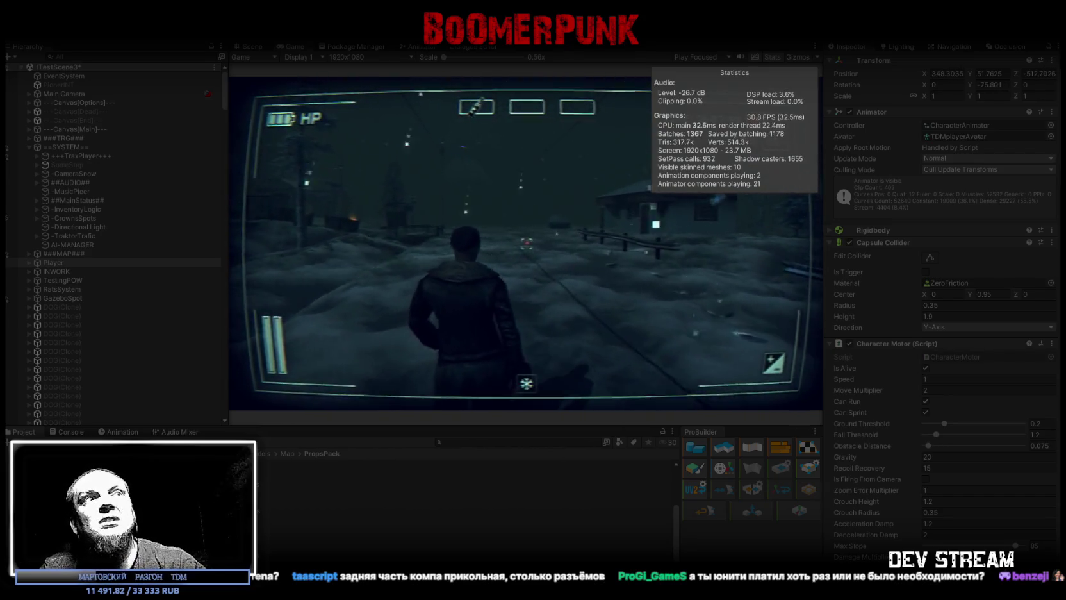
key("w")
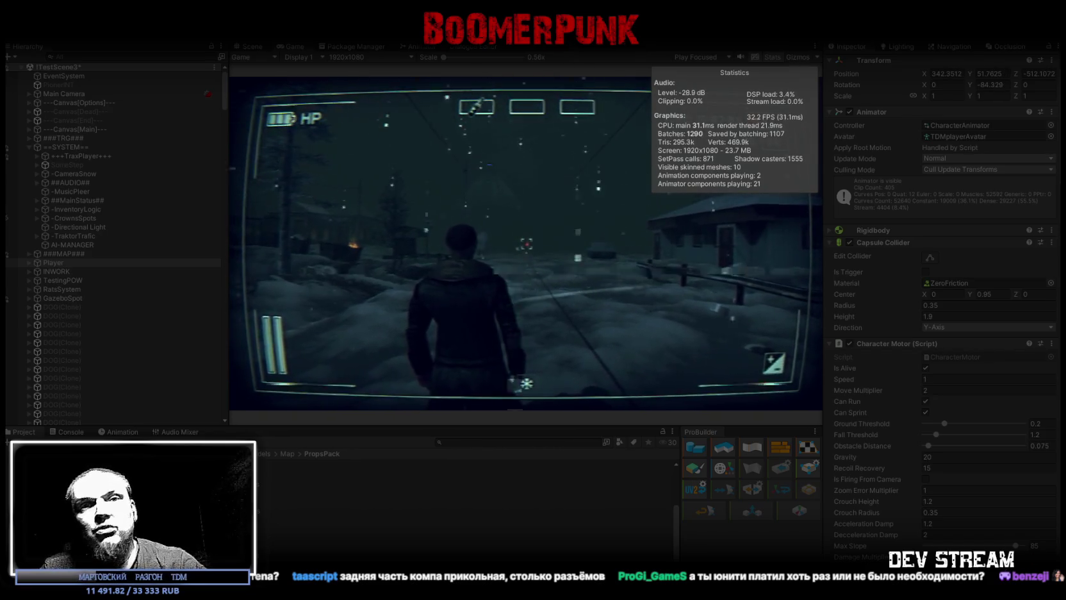
key("w")
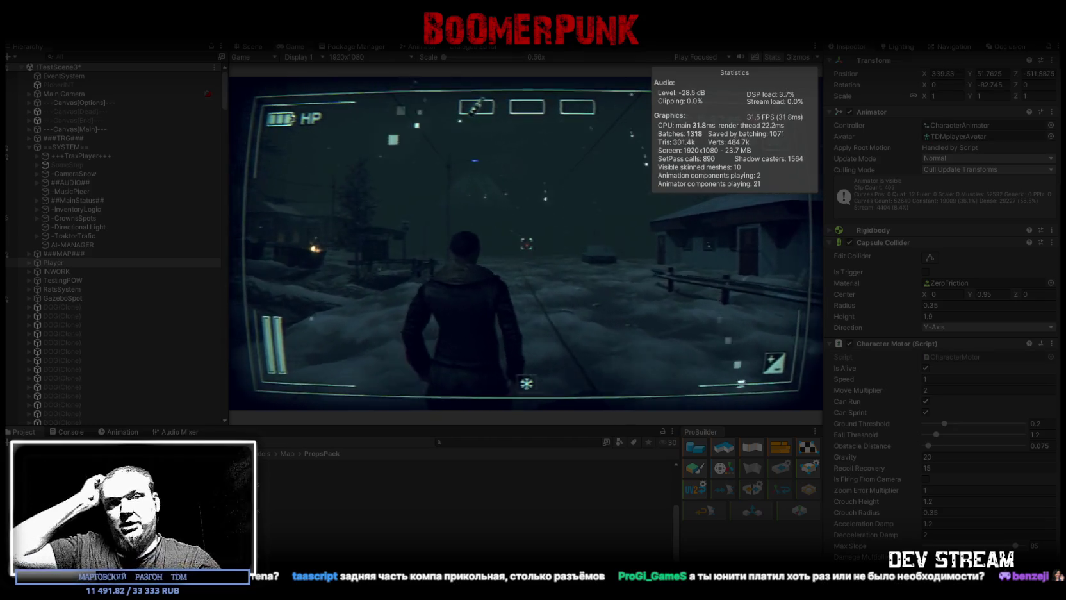
key("w")
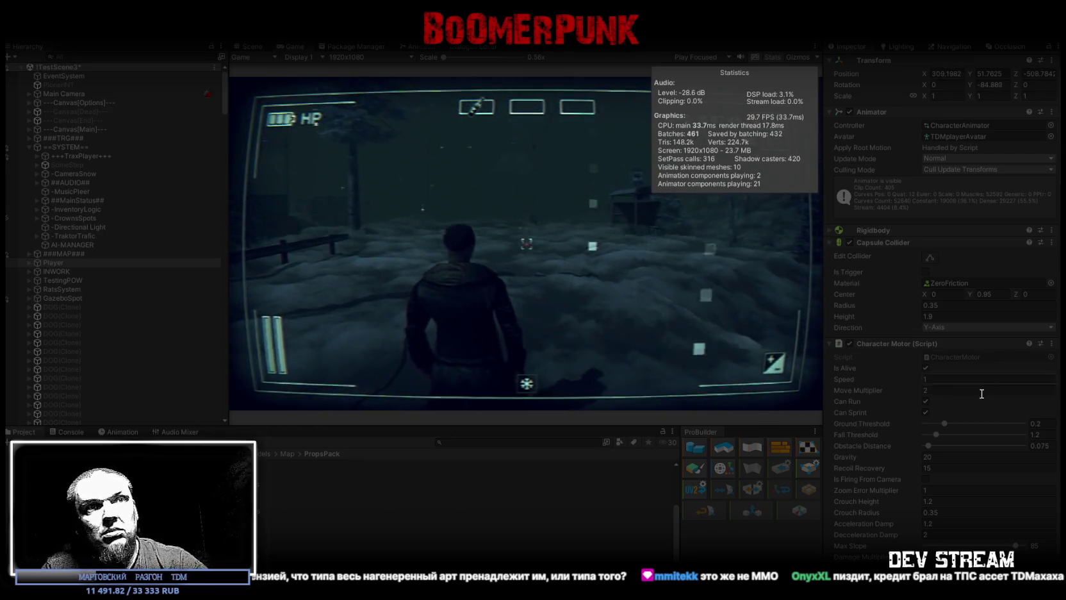
Set Move Multiplier to 4 and stop Play mode.
key("BackSpace")
type("4")
key("Return")
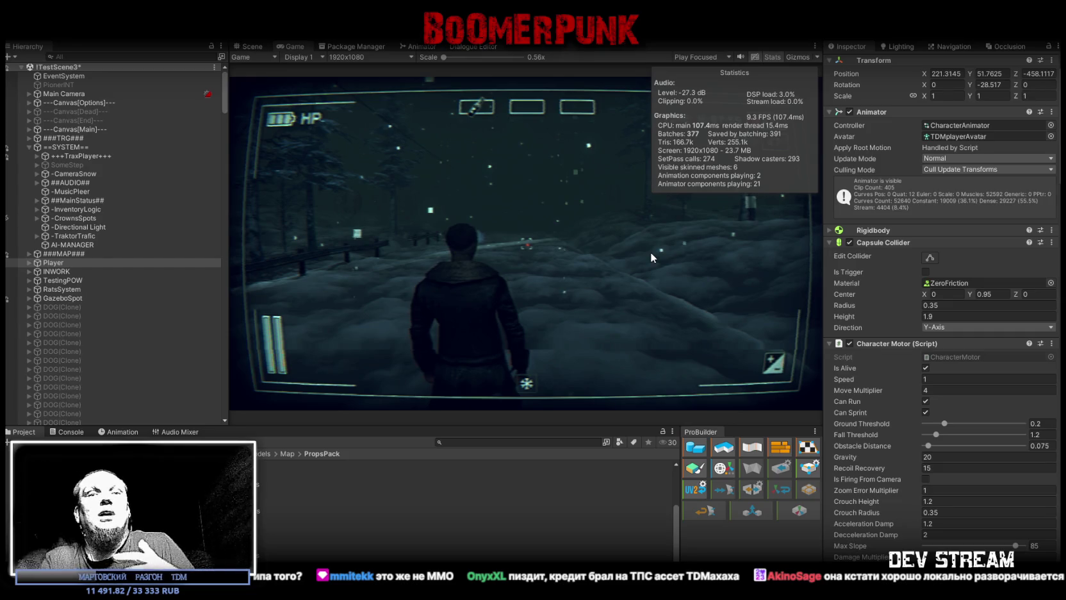
key("ctrl+p")
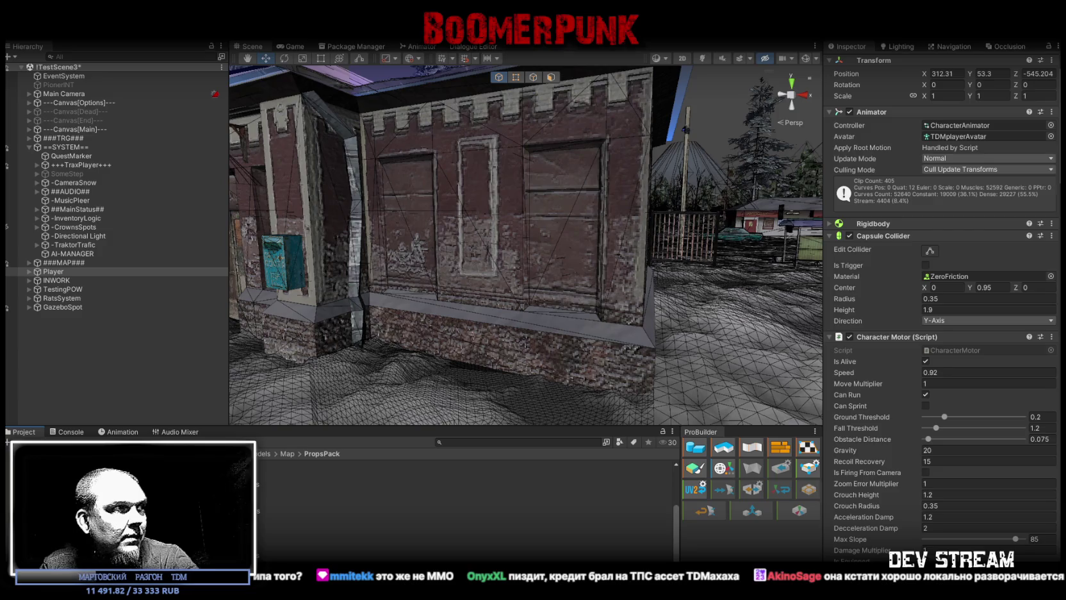
Open the Vehicles Presets folder and drag the Preset_04 hatchback into the snowy yard.
left_click(128, 487)
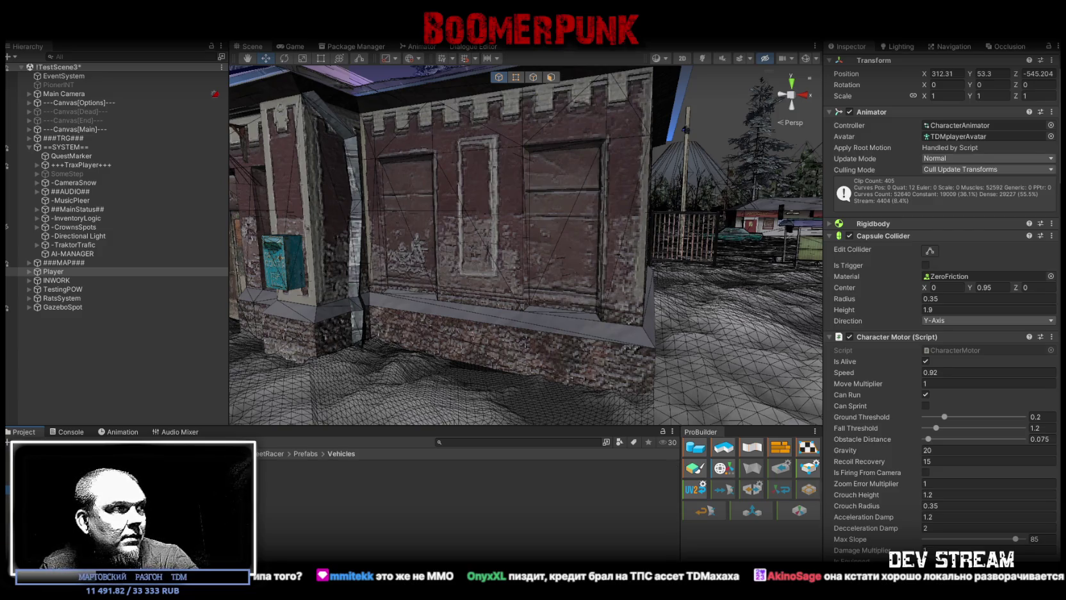
double_click(128, 487)
mouse_move(485, 295)
left_mouse_down()
mouse_move(552, 350)
mouse_move(519, 306)
mouse_move(505, 380)
left_mouse_up()
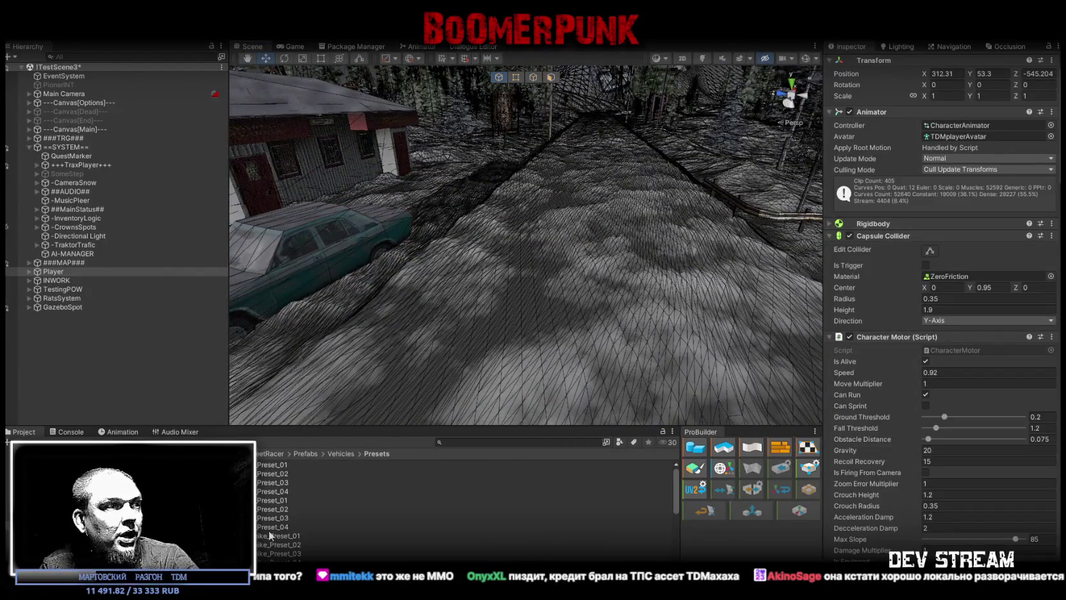
mouse_move(268, 529)
left_mouse_down()
mouse_move(534, 301)
mouse_move(642, 275)
left_mouse_up()
Frame the new hatchback and shift it slightly across the yard.
key("f")
key("e")
key("w")
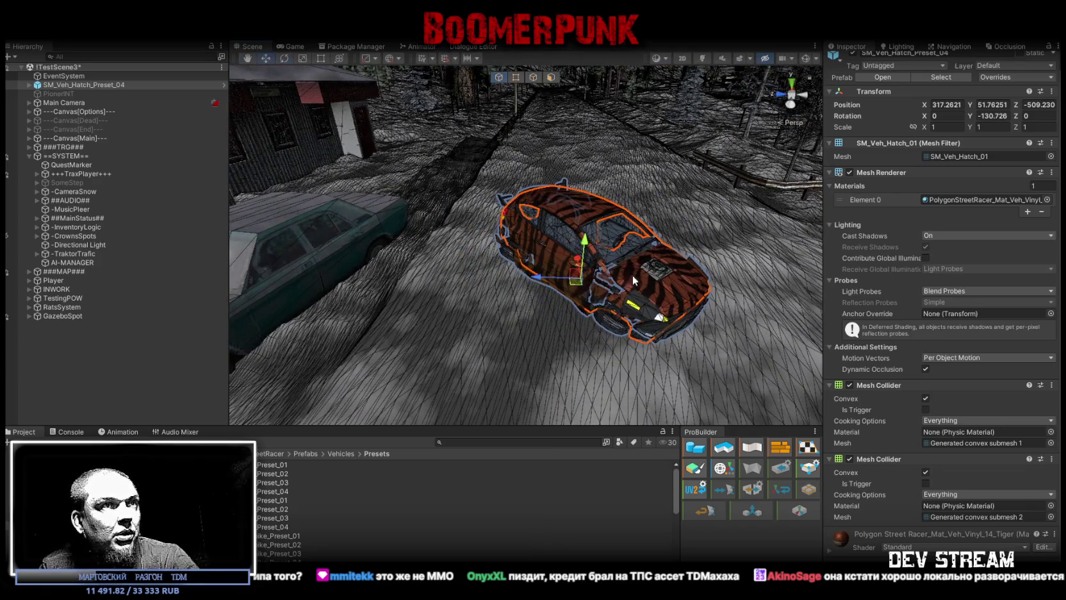
mouse_move(572, 288)
left_mouse_down()
mouse_move(580, 262)
mouse_move(520, 278)
mouse_move(681, 57)
left_mouse_up()
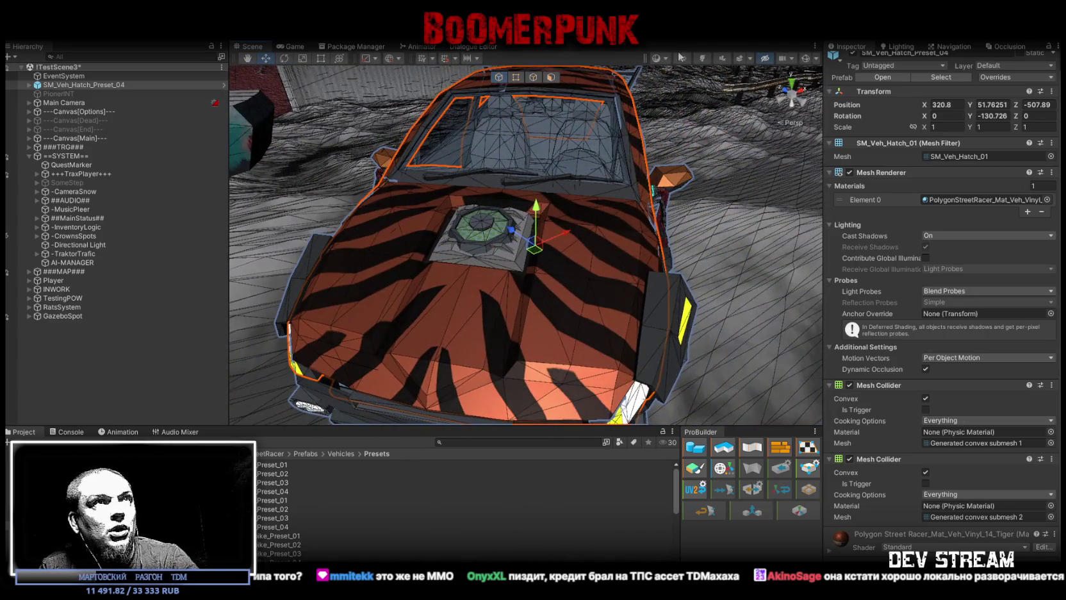
Switch the scene shading to plain Shaded and view the car from above.
left_click(666, 58)
left_click(689, 83)
mouse_move(576, 256)
left_mouse_down()
mouse_move(390, 250)
mouse_move(645, 190)
mouse_move(639, 218)
mouse_move(478, 287)
mouse_move(605, 220)
left_mouse_up()
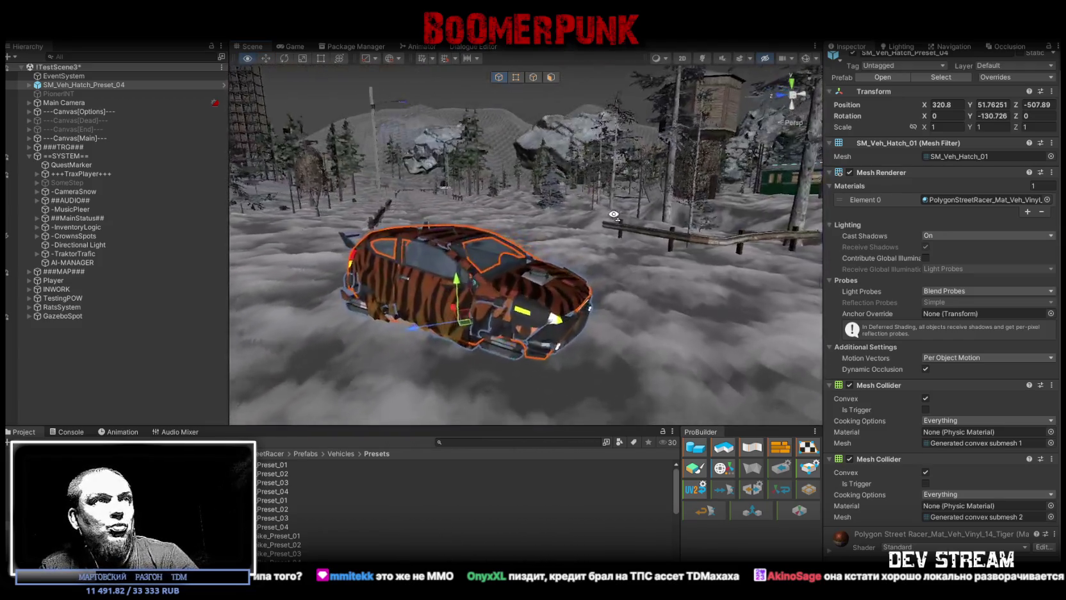
left_click_drag(605, 220, 544, 318)
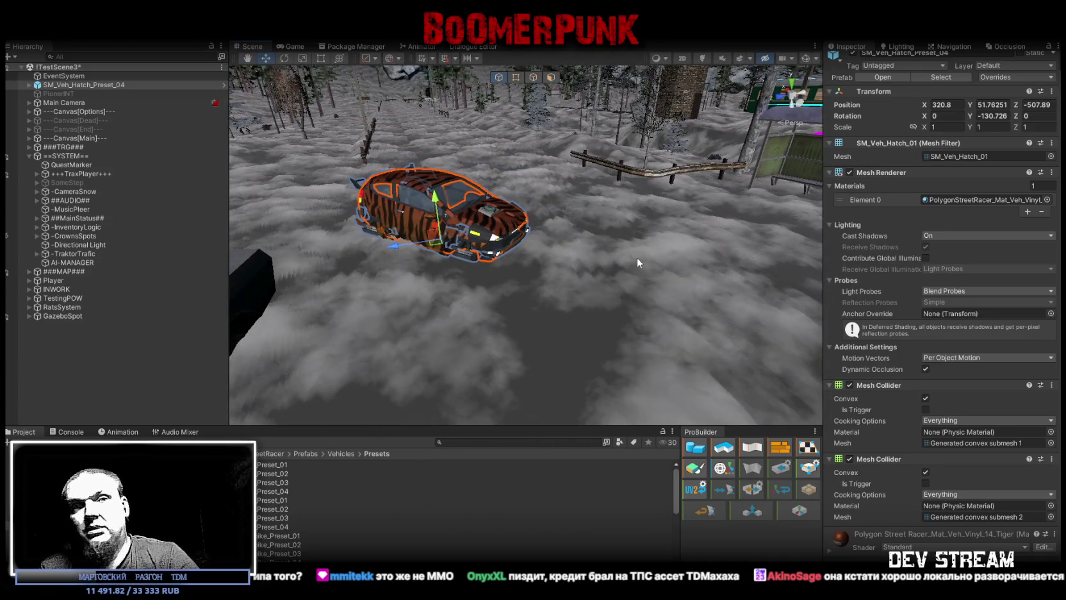
Delete SM_Veh_Hatch_Preset_04 from the scene.
left_click(63, 94)
left_click(67, 83)
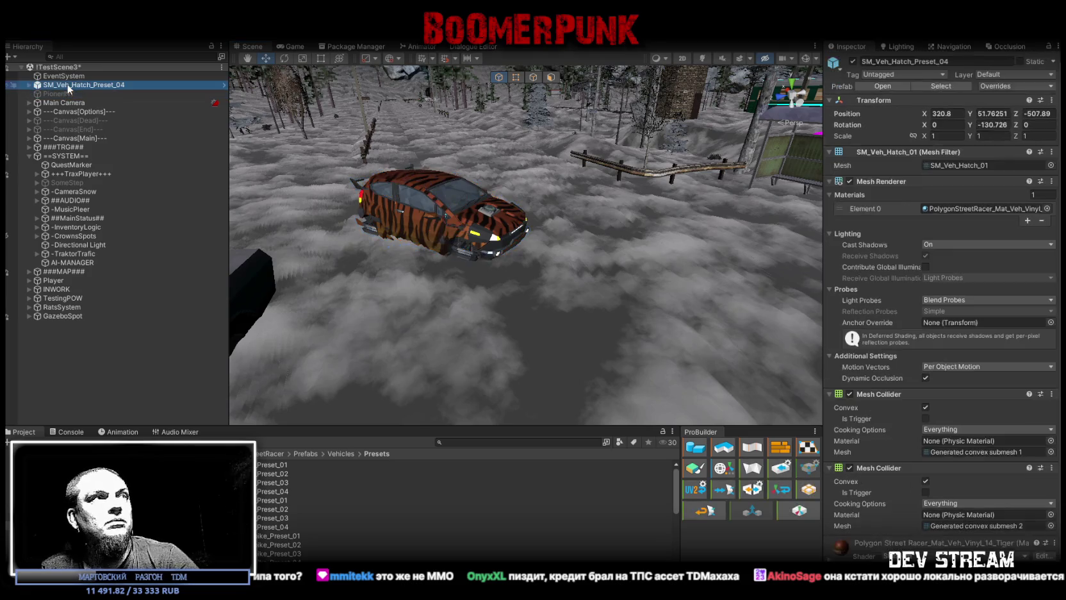
key("Delete")
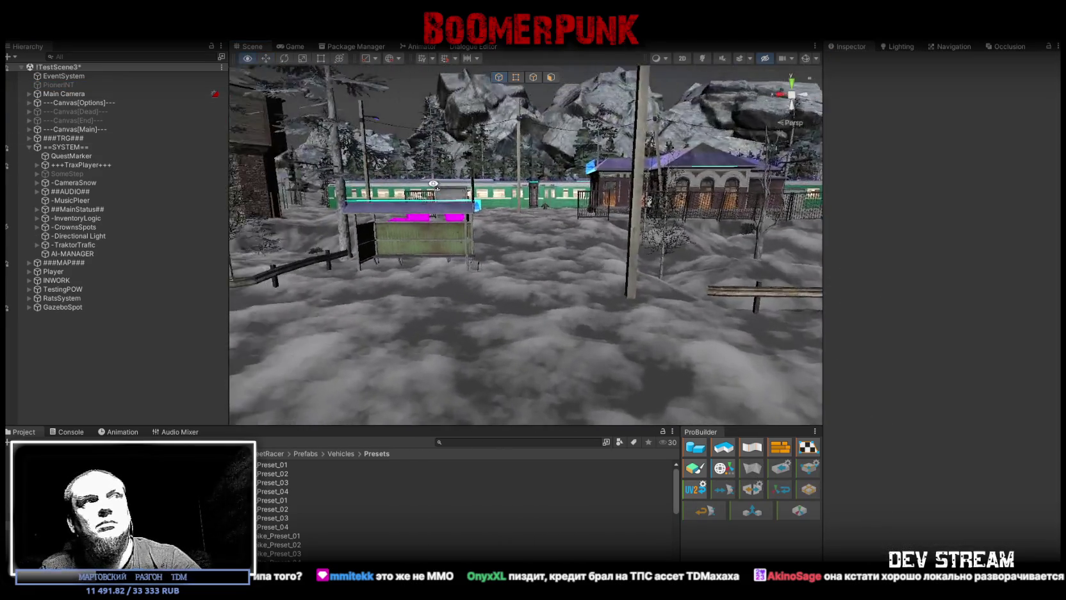
Fly the Scene camera to the brick station building beside the green train.
left_click_drag(433, 153, 635, 244)
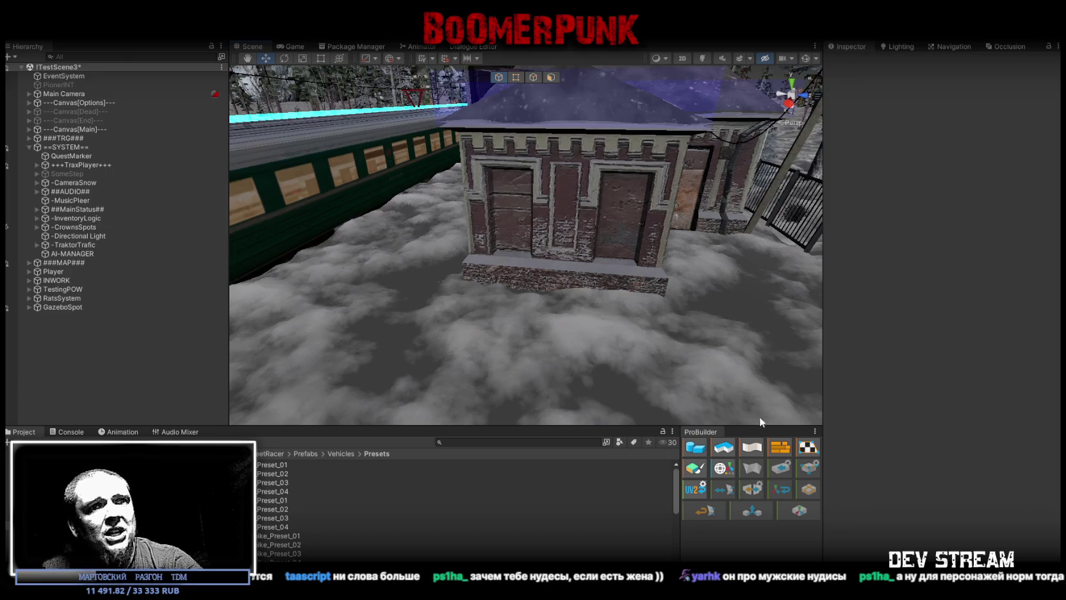
Zoom the Scene view out over the station house, its fences and the train carriage.
scroll(598, 298, "down", 2)
scroll(637, 317, "down", 3)
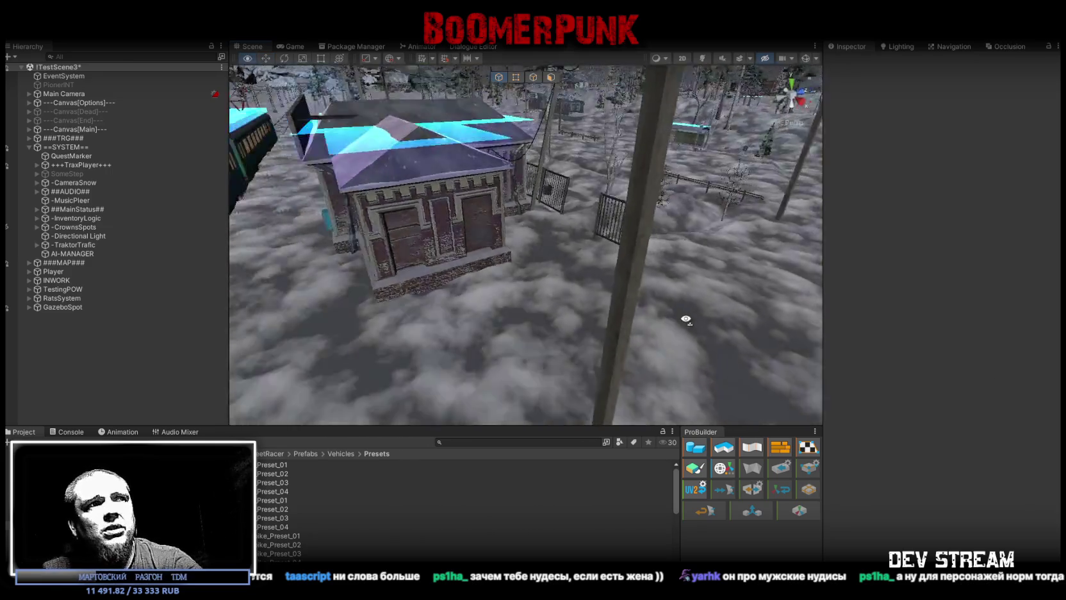
scroll(687, 316, "down", 2)
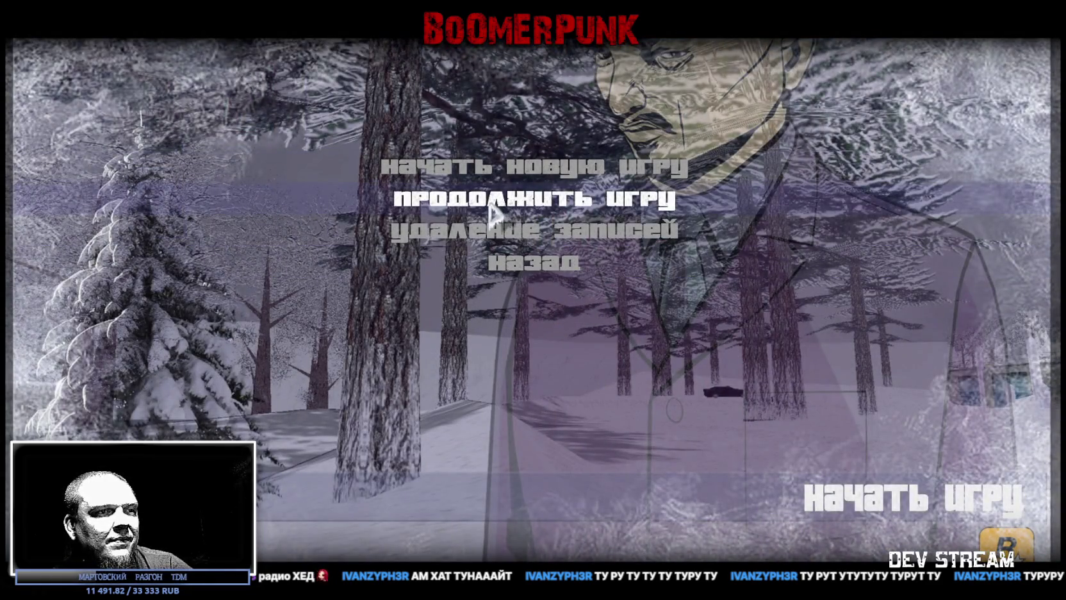
Load the most recent saved game from January 2024.
left_click(493, 211)
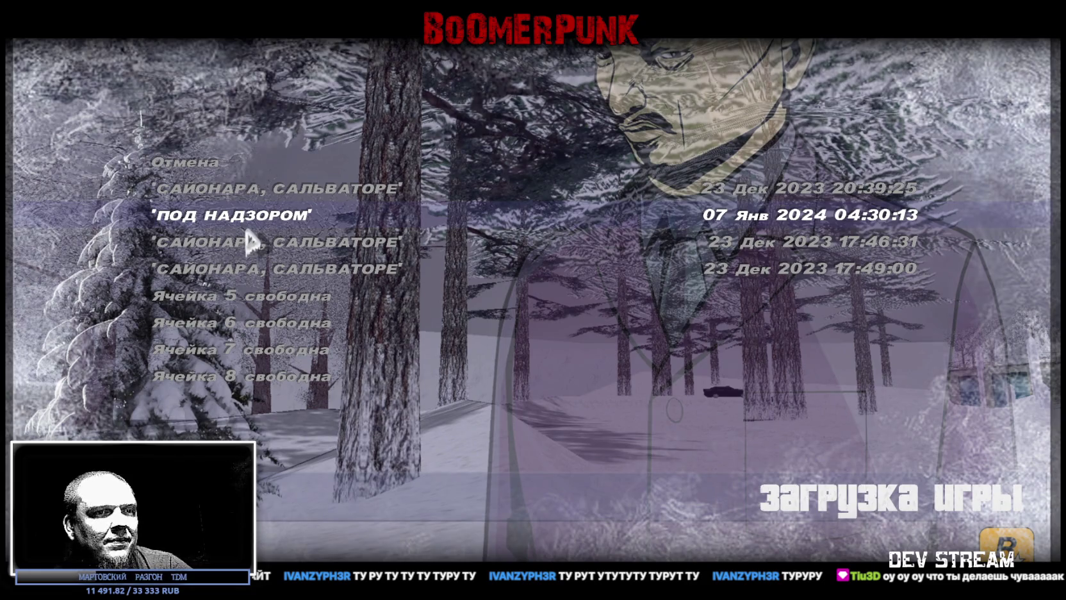
left_click(249, 224)
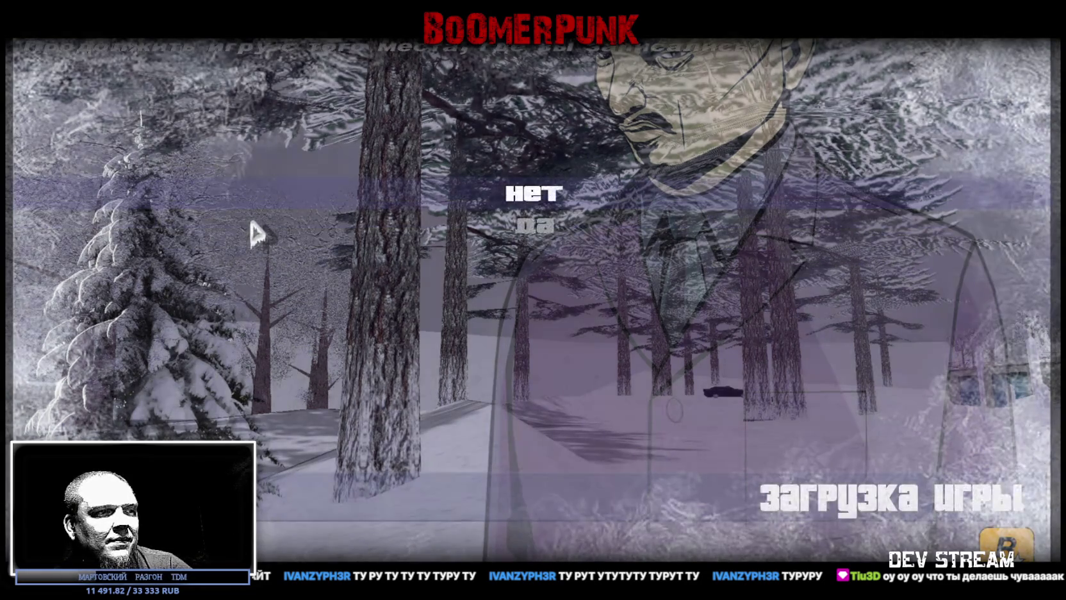
left_click(519, 238)
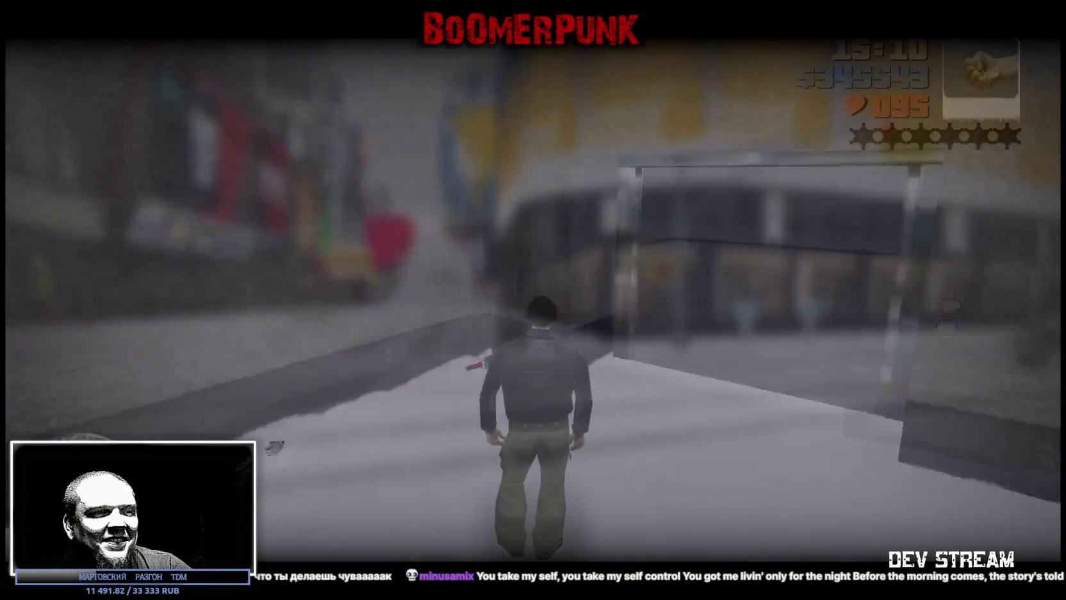
Walk into the snowy garage and get into the black flame-painted car.
key("w")
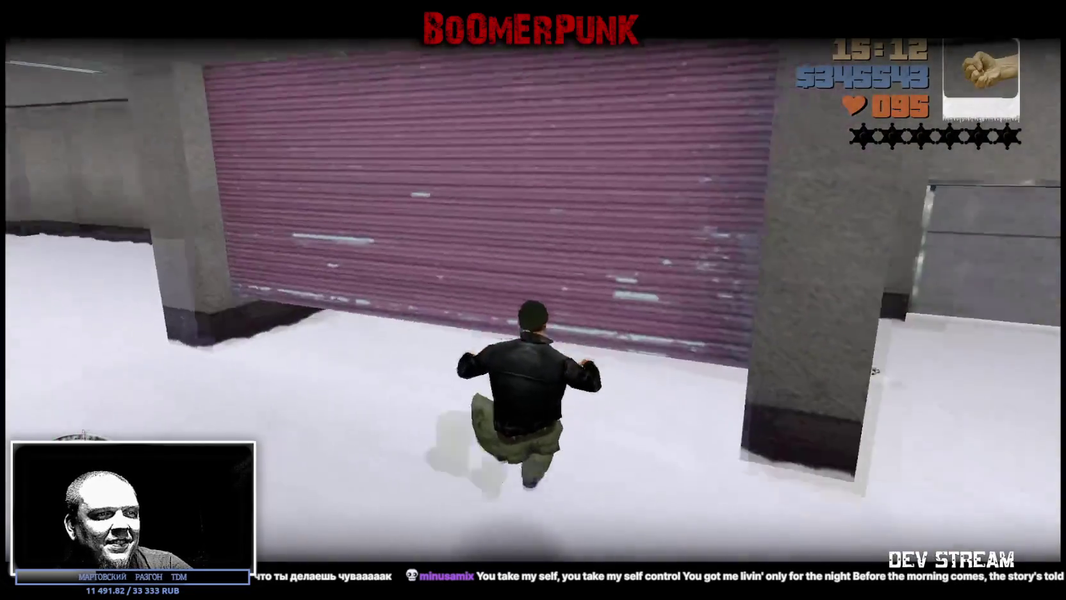
key("w")
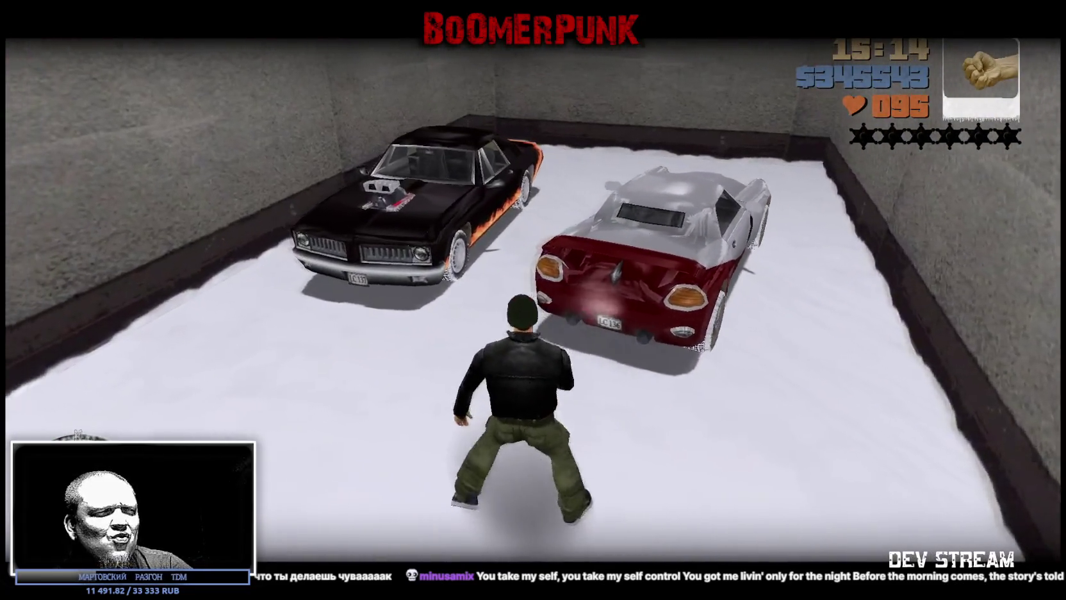
key("f")
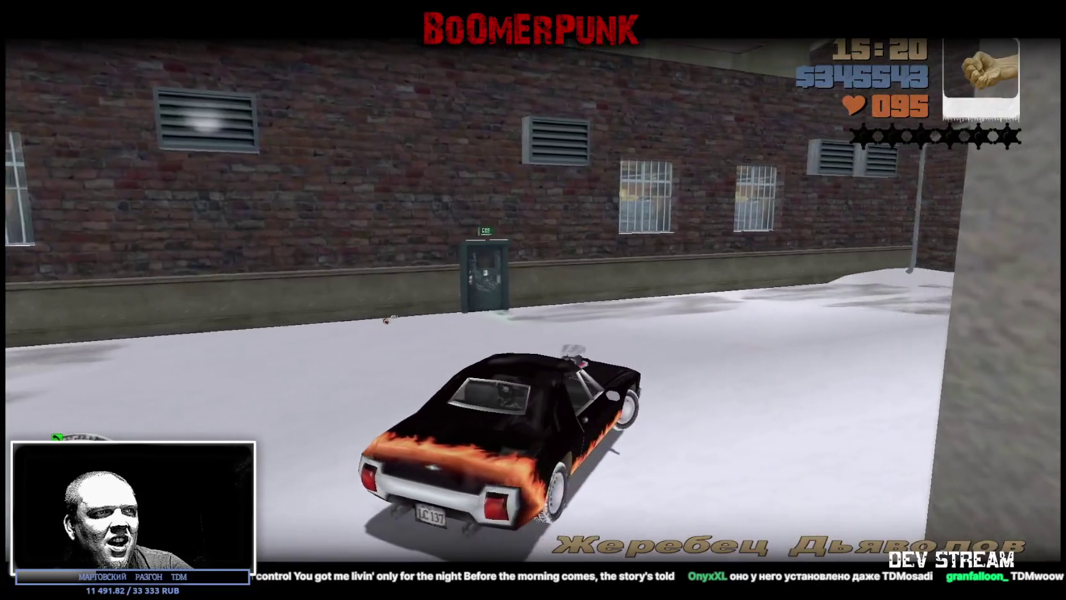
Drive the flame-painted car out of the garage and up the narrow snowy alley.
key("w")
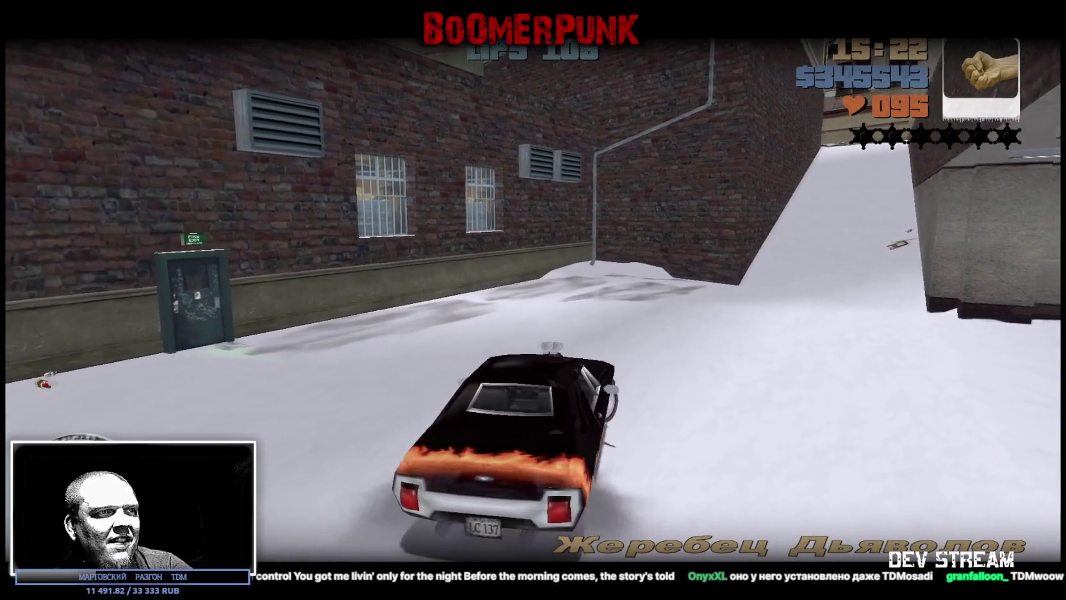
key("r")
key("r")
key("r")
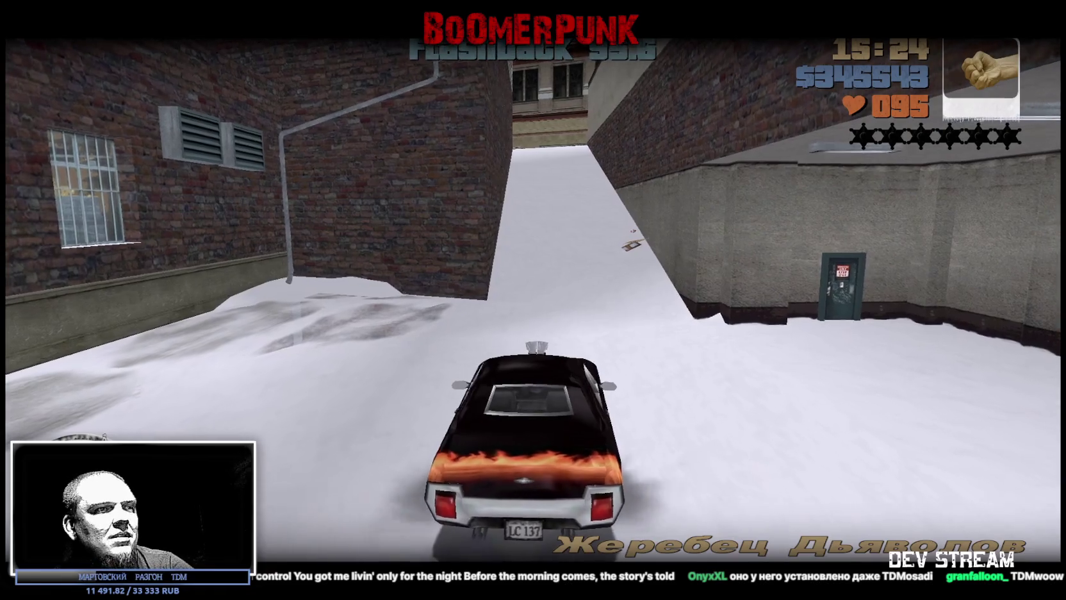
key("r")
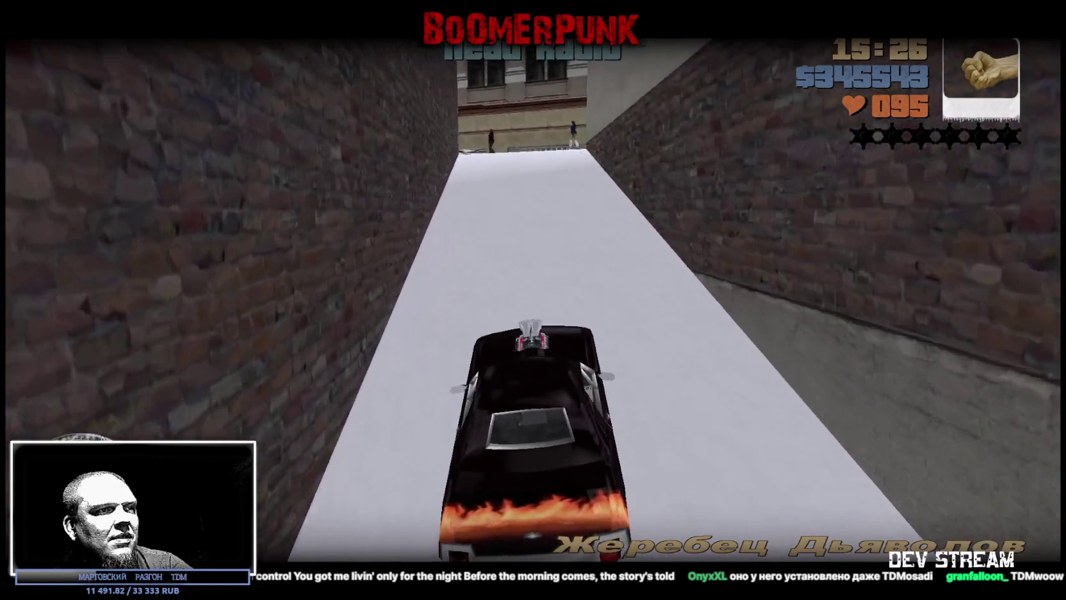
key("r")
key("r")
key("r")
key("r")
key("r")
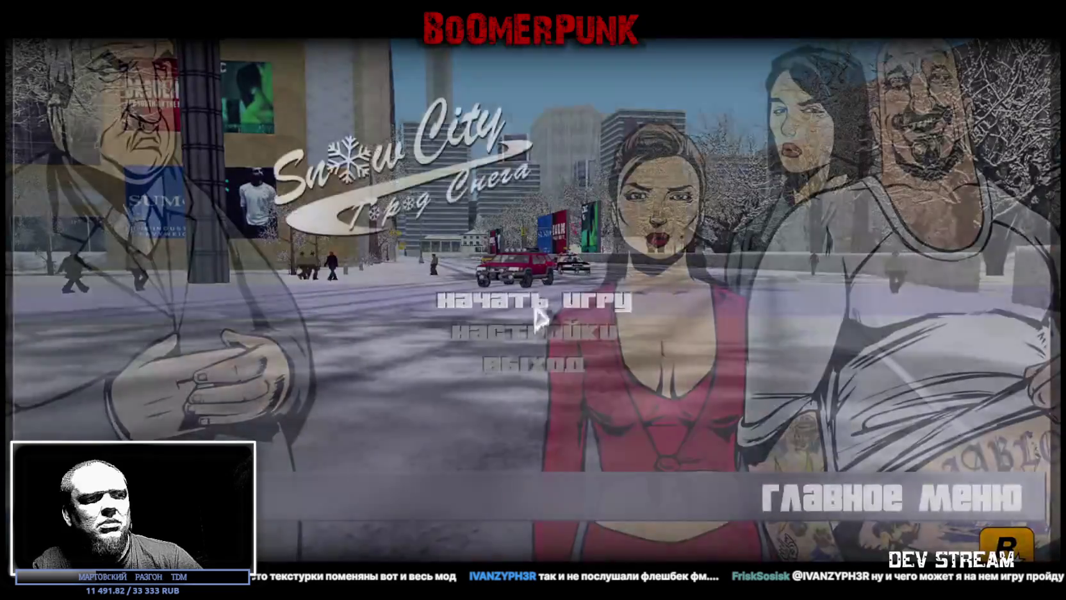
Choose выход in the main menu and confirm да to quit the game.
key("Down")
key("Down")
key("Return")
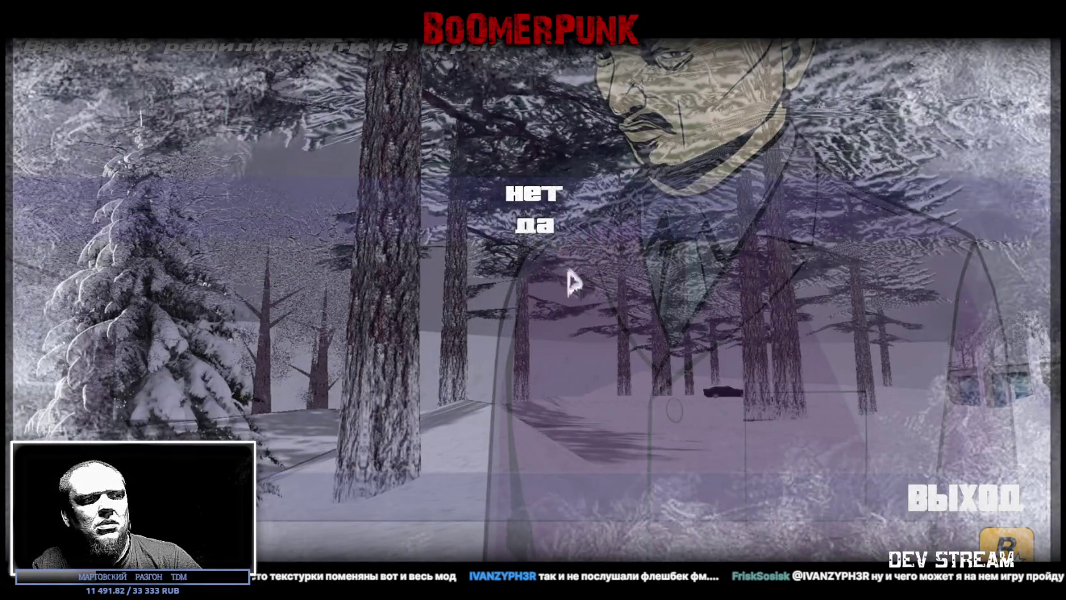
key("Down")
key("Return")
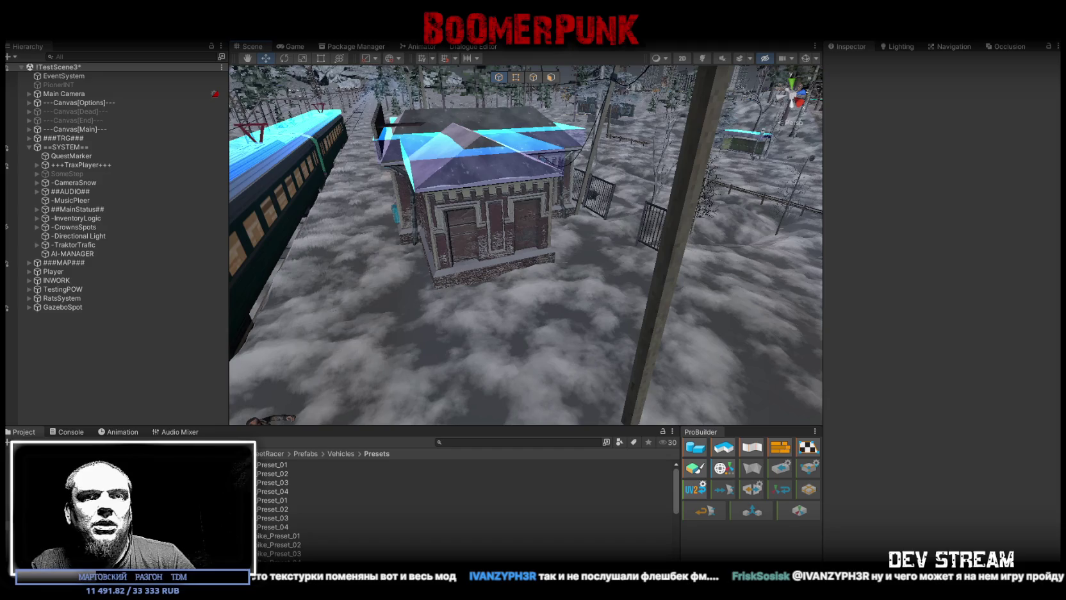
Select and frame the Player in the Scene view, then enter Play mode.
left_click(52, 272)
mouse_move(285, 287)
left_mouse_down()
mouse_move(435, 200)
mouse_move(533, 187)
mouse_move(495, 188)
mouse_move(486, 190)
mouse_move(493, 202)
mouse_move(522, 217)
mouse_move(823, 255)
mouse_move(596, 191)
mouse_move(445, 314)
left_mouse_up()
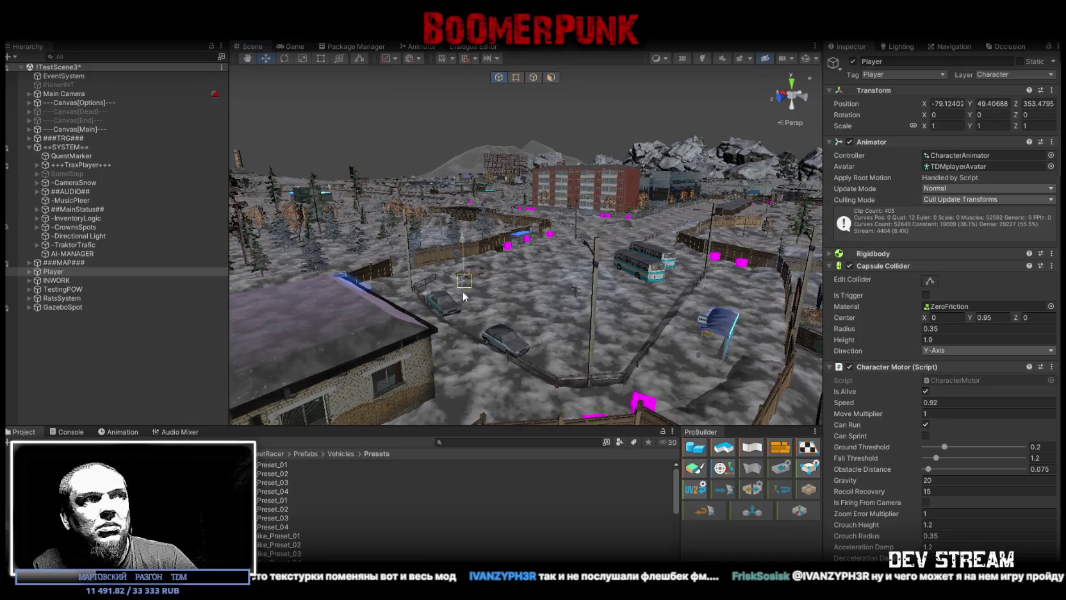
key("f")
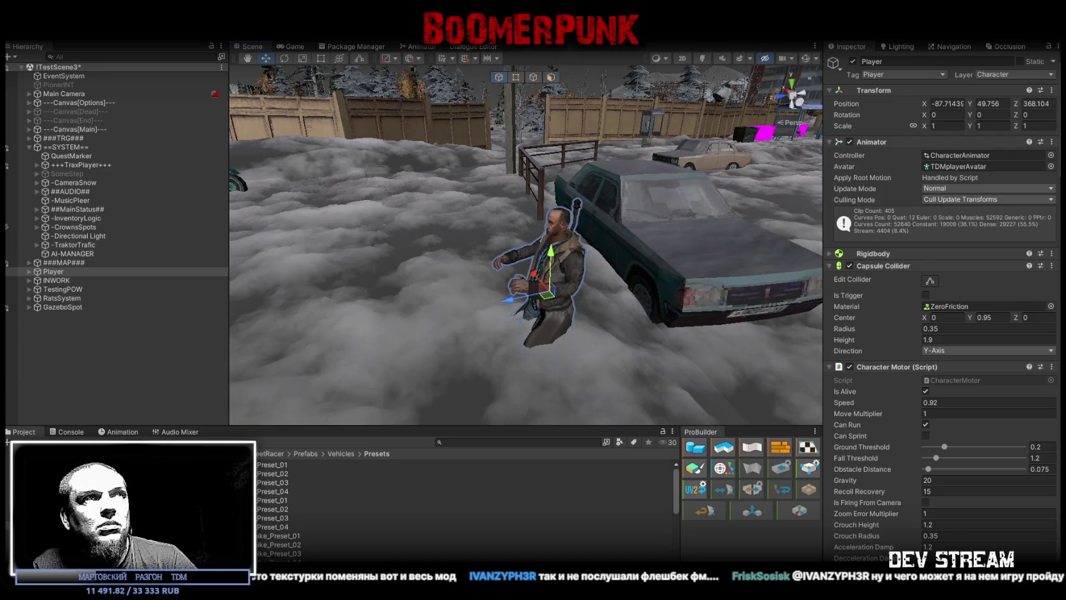
key("ctrl+p")
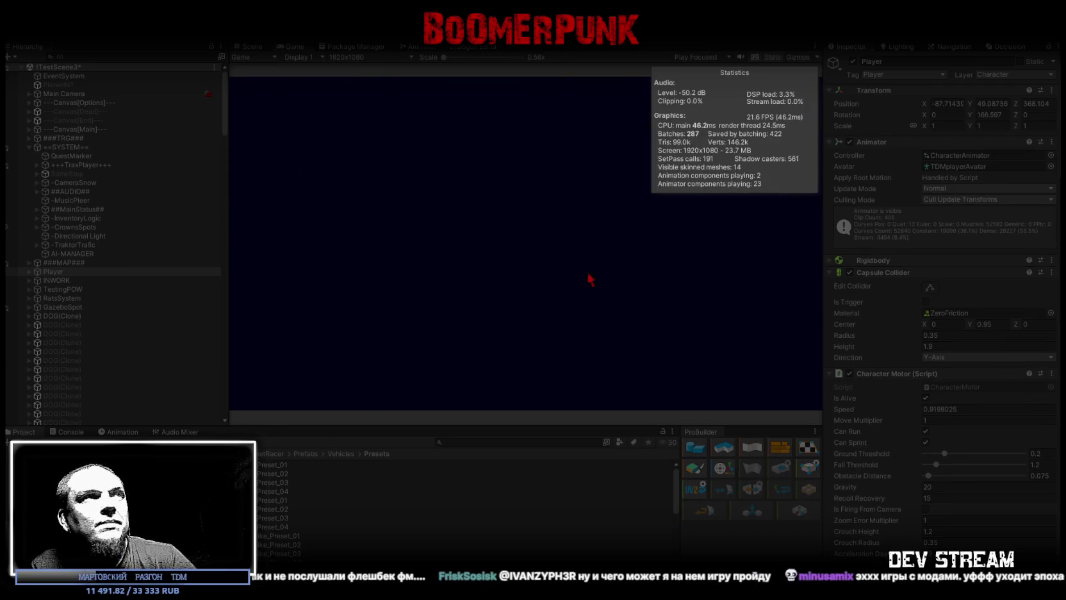
double_click(296, 45)
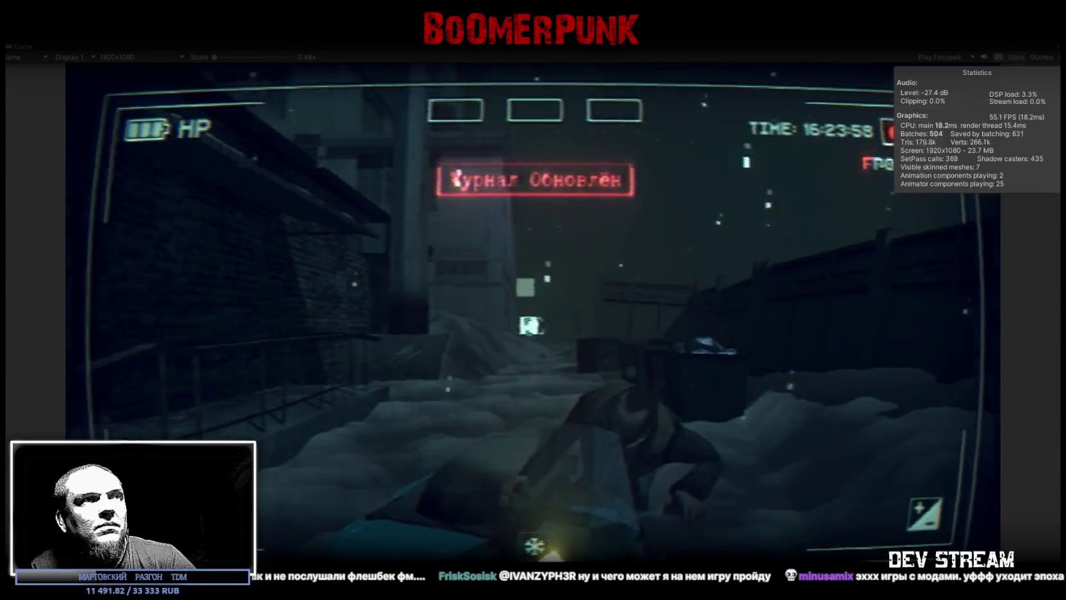
key("Tab")
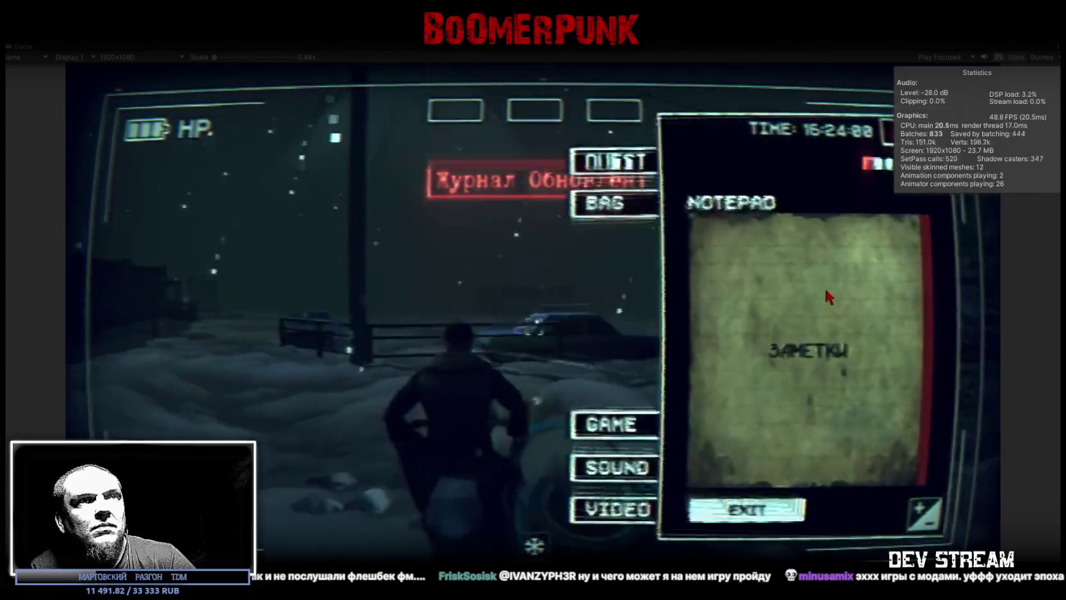
left_click(659, 214)
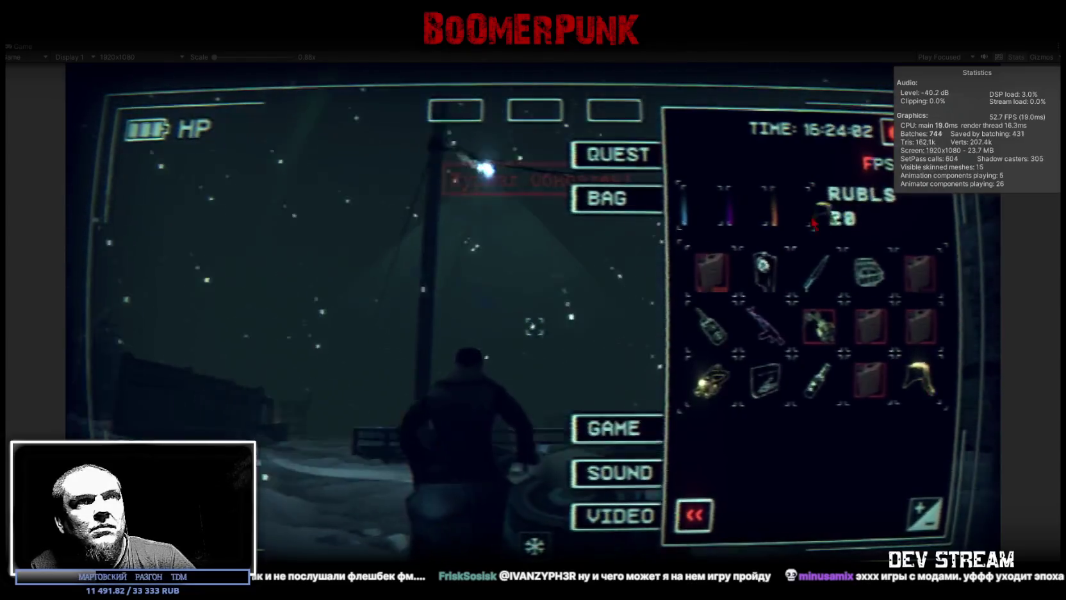
left_click_drag(862, 275, 614, 110)
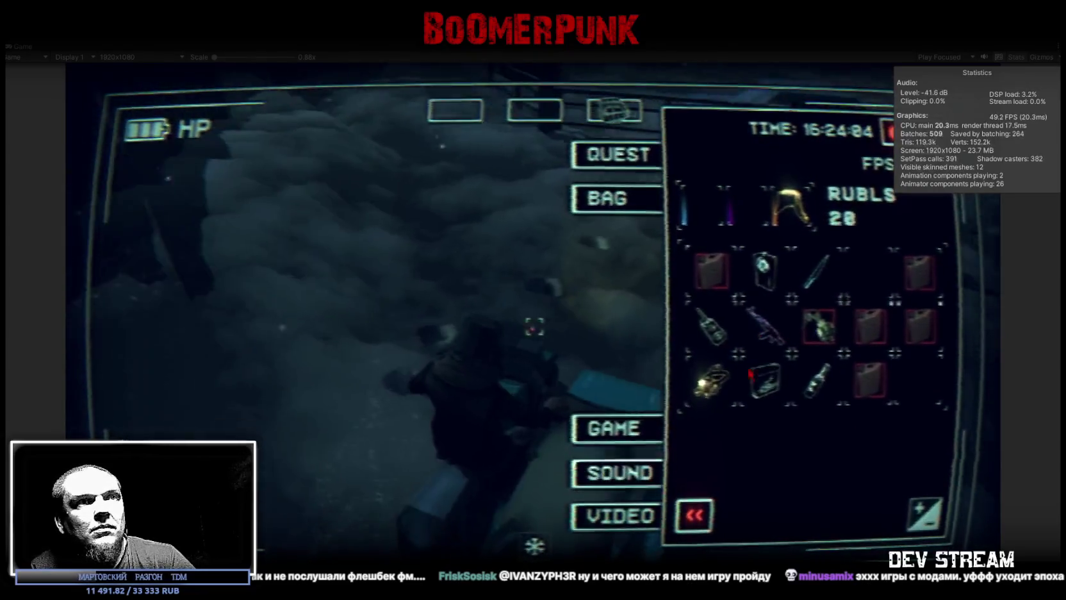
left_click_drag(766, 379, 535, 111)
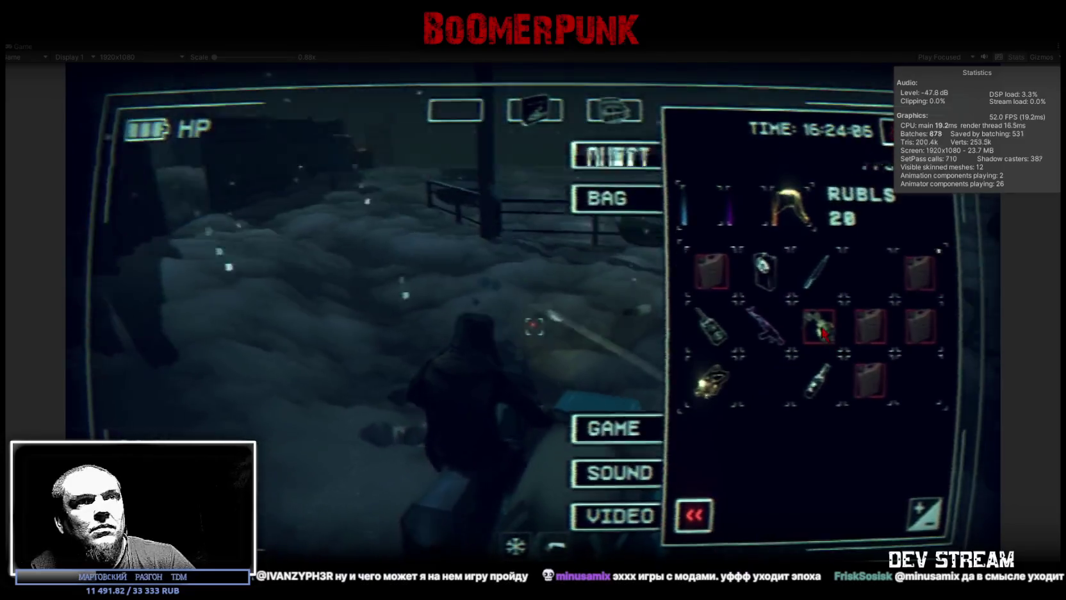
left_click(820, 326)
left_click(772, 513)
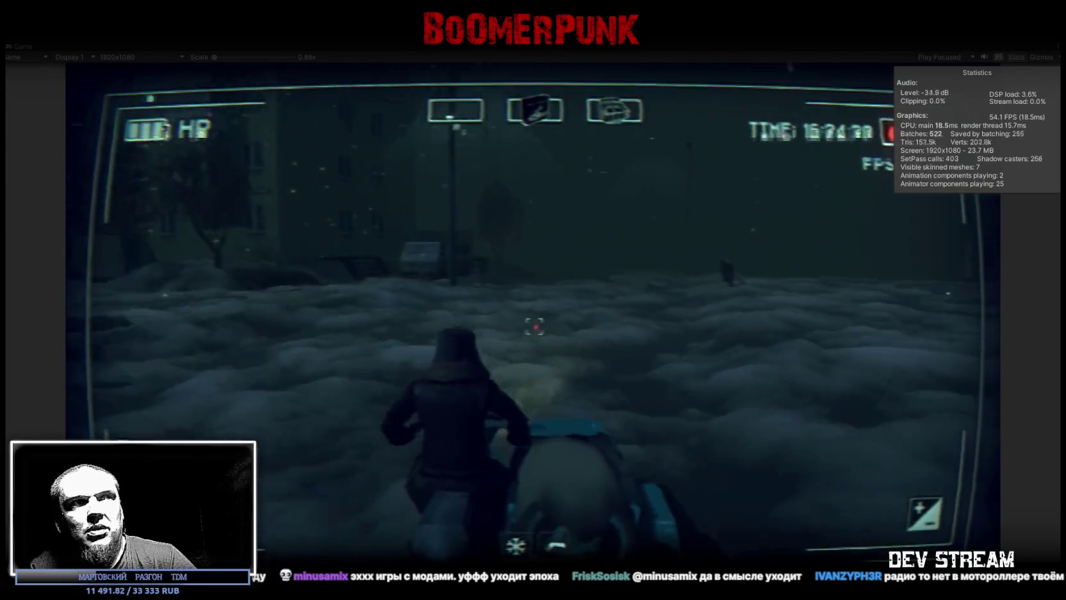
key("Tab")
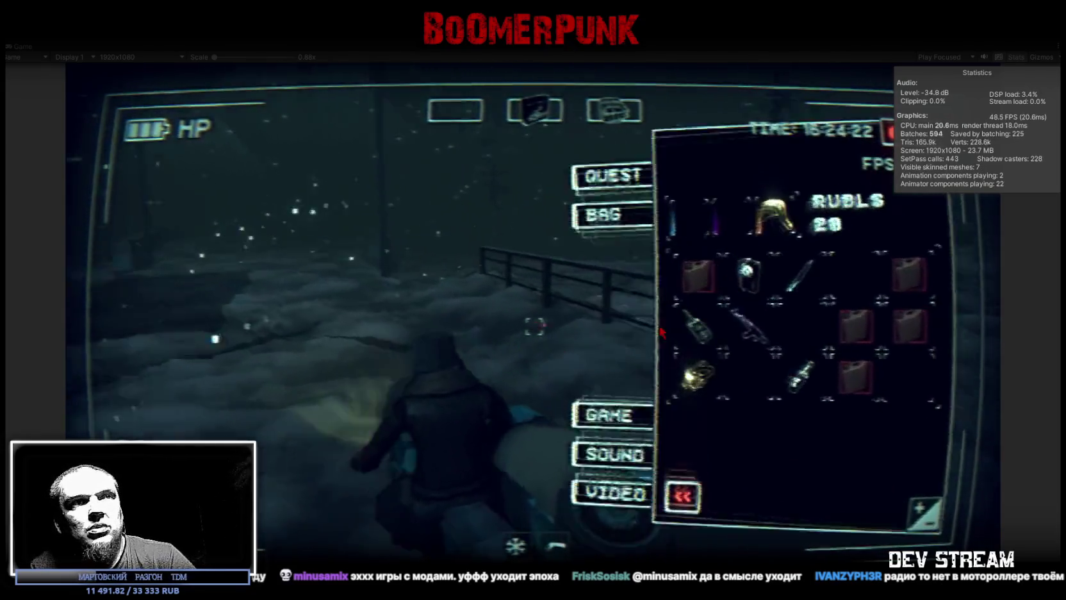
key("Tab")
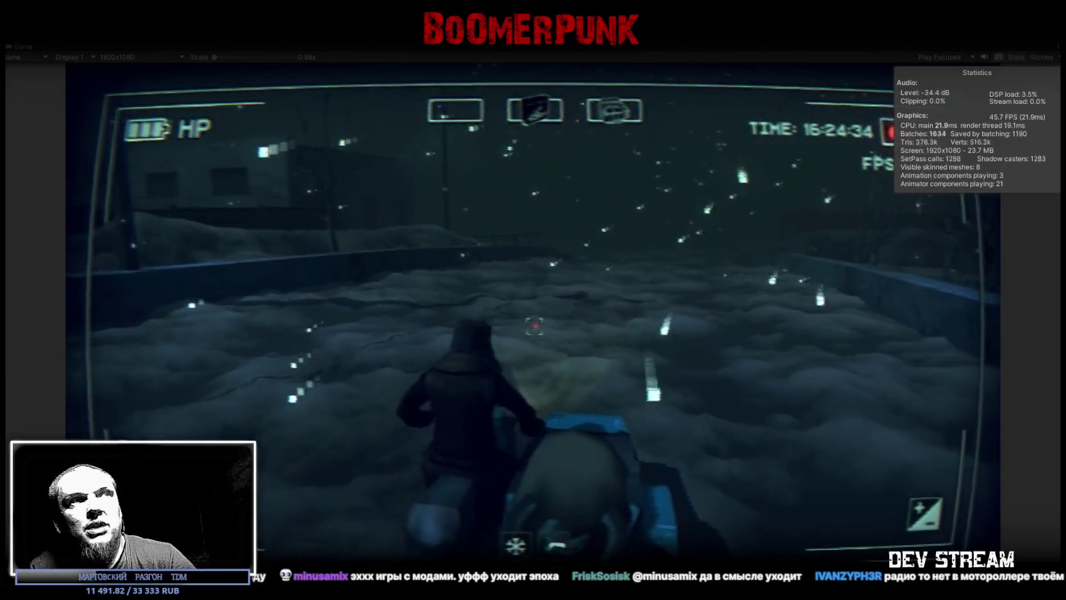
key("Escape")
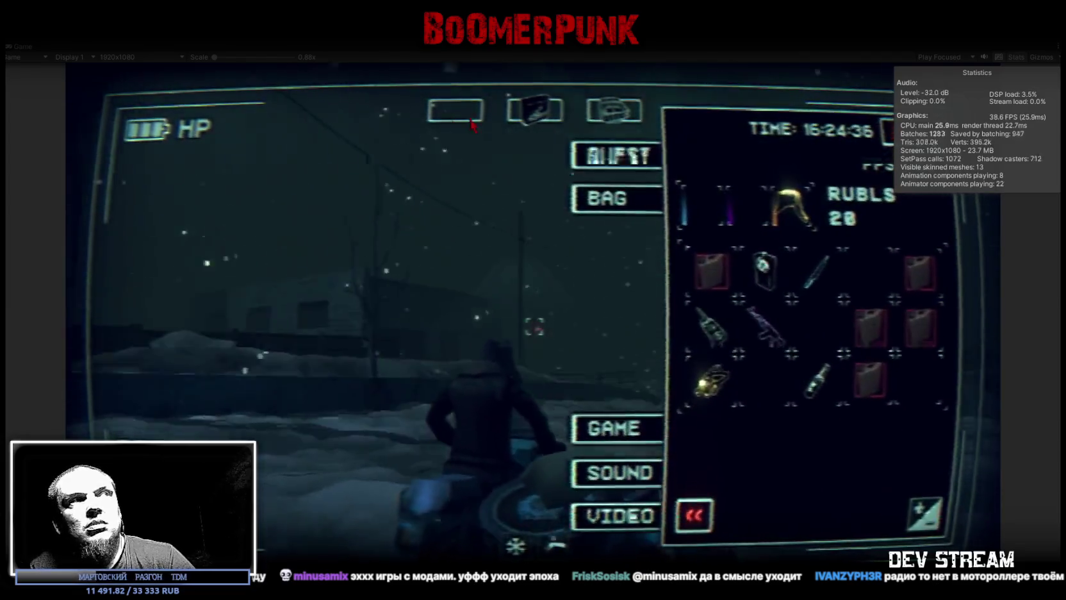
key("Escape")
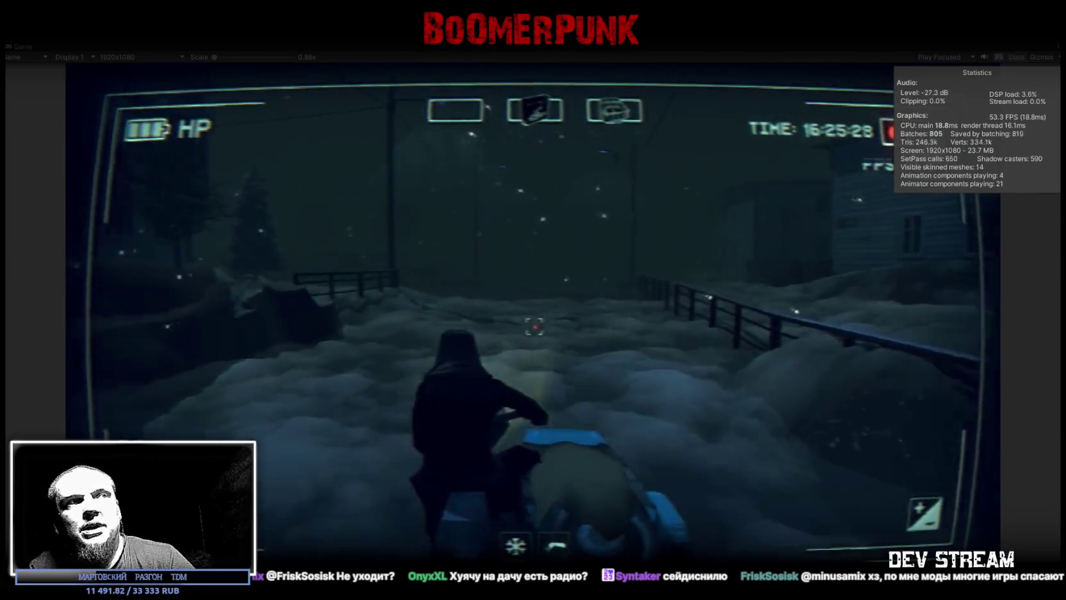
Bring up the in-game inventory panel during the test play.
key("Tab")
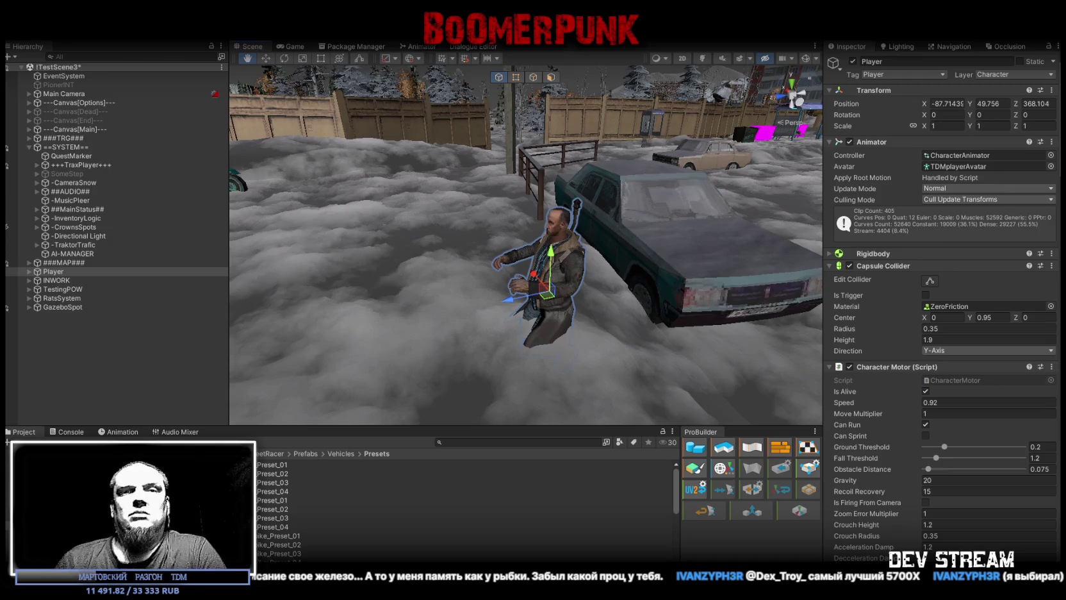
Move the Scene view over the snowy street, then switch to Photoshop's PropsBack4.psd.
left_click_drag(522, 228, 522, 228)
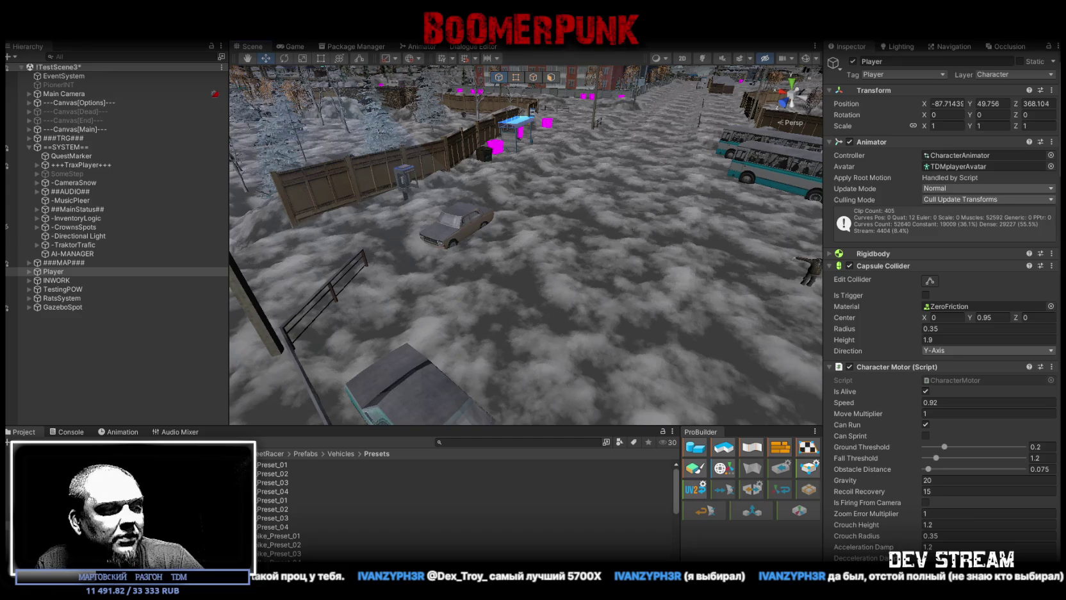
key("alt+Tab")
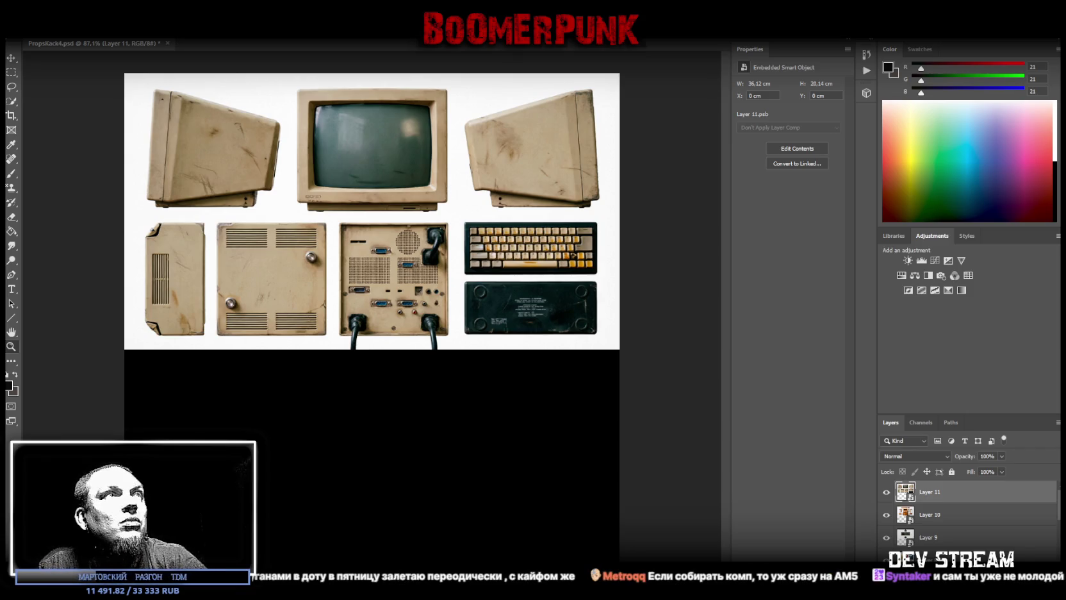
Paste the books and old-paper image as Layer 12 and convert it to a smart object.
key("ctrl+v")
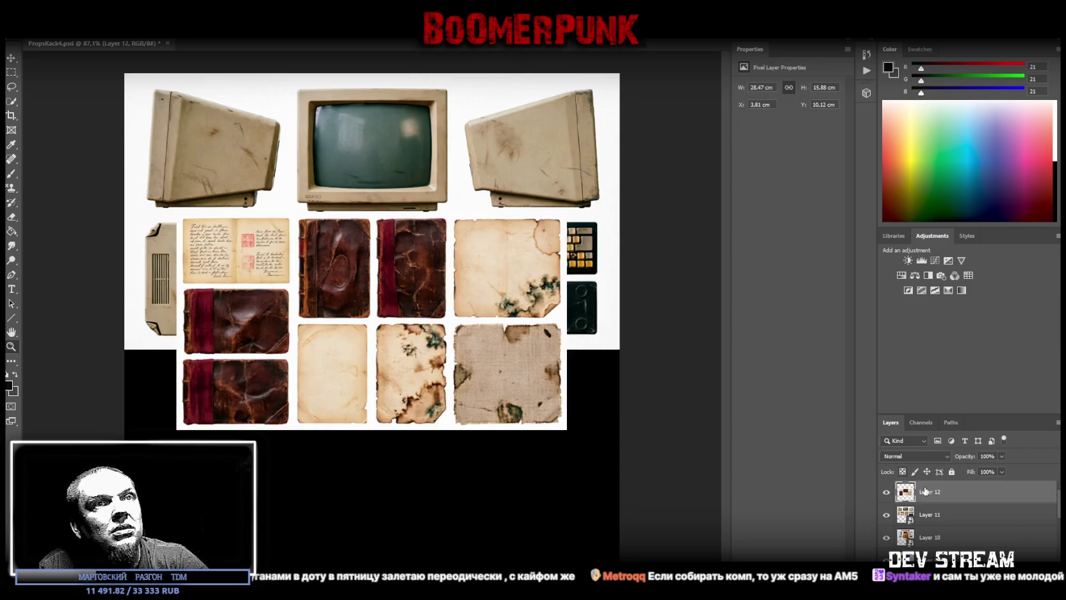
right_click(909, 494)
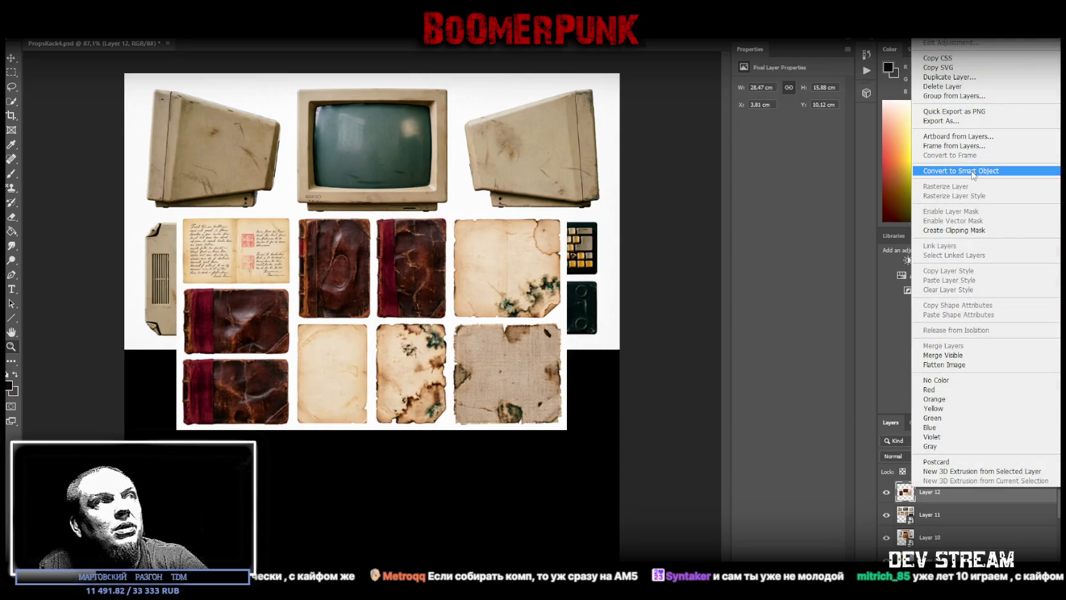
left_click(972, 172)
scroll(304, 273, "down", 5)
scroll(375, 283, "up", 3)
scroll(375, 283, "up", 3)
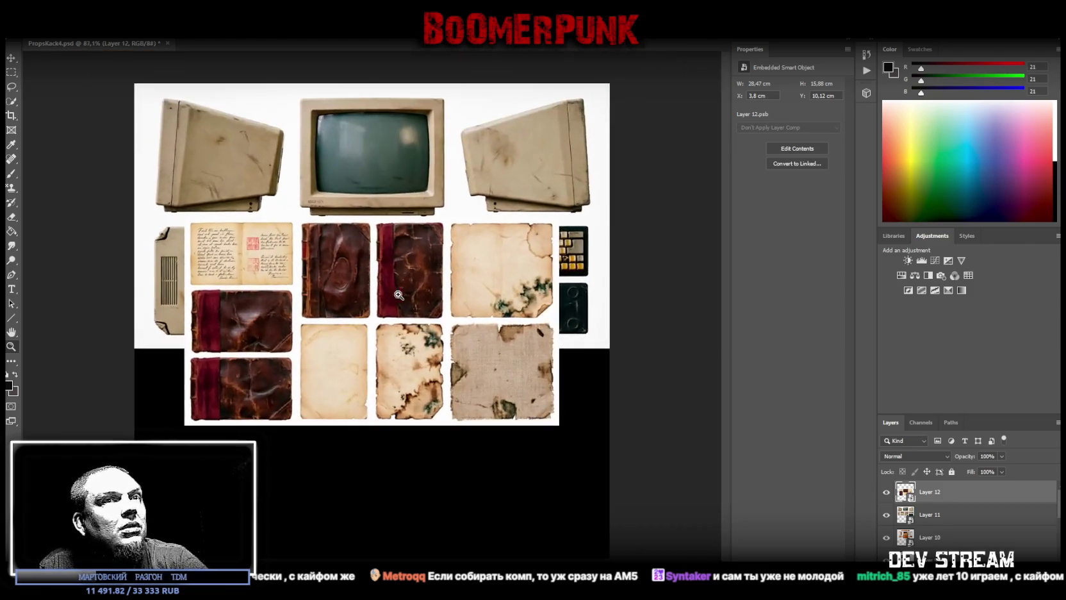
Move Layer 12 to the top-left and stretch it to 36.12 cm wide over the upper canvas.
key("ctrl+t")
left_click_drag(375, 284, 295, 182)
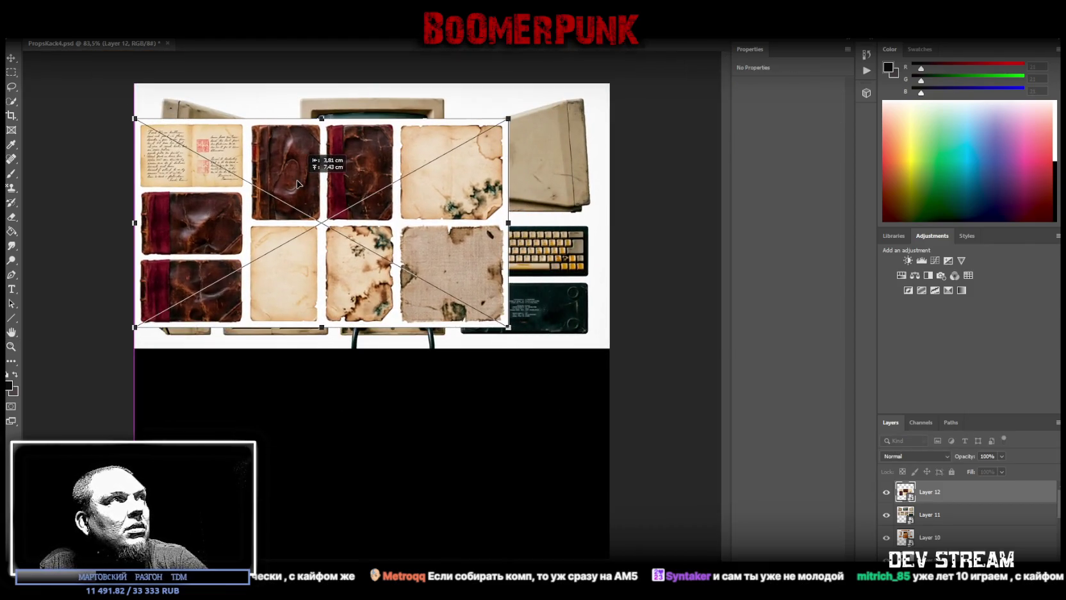
left_click_drag(507, 223, 609, 218)
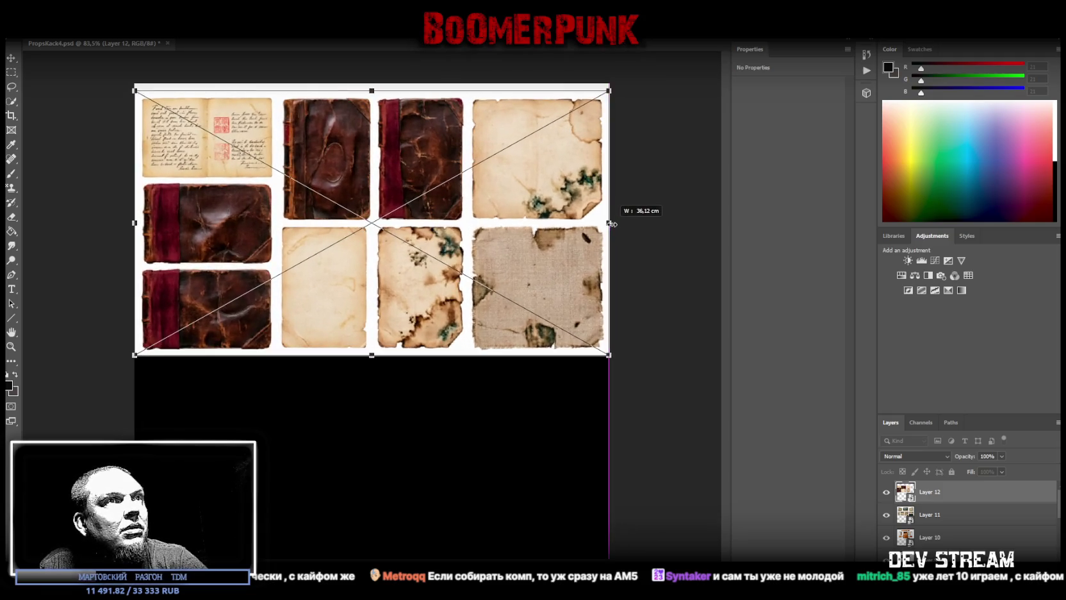
left_click_drag(336, 335, 336, 348)
left_click_drag(424, 110, 424, 85)
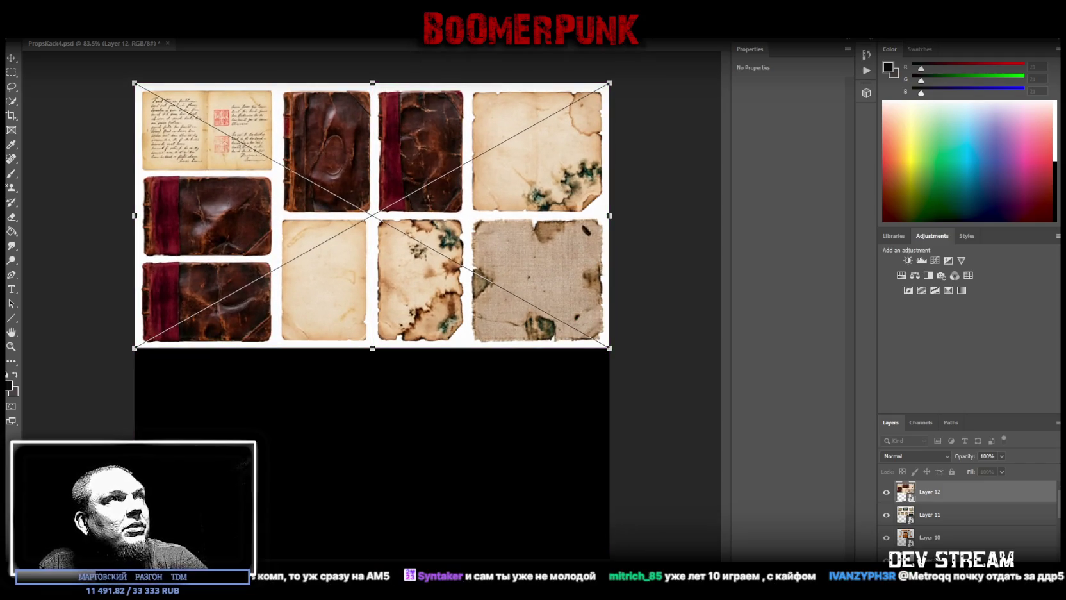
key("Return")
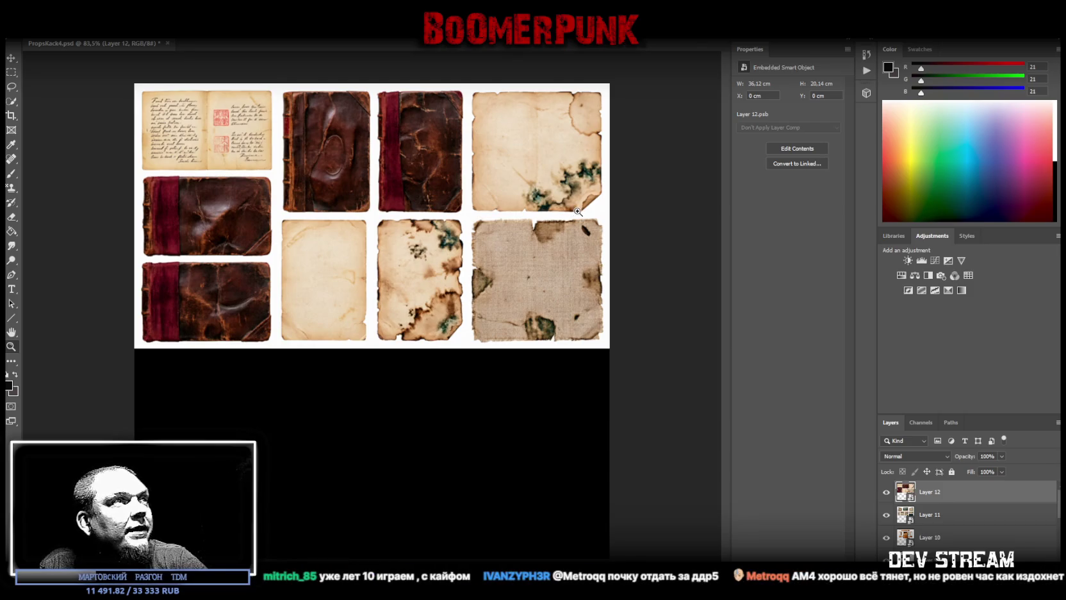